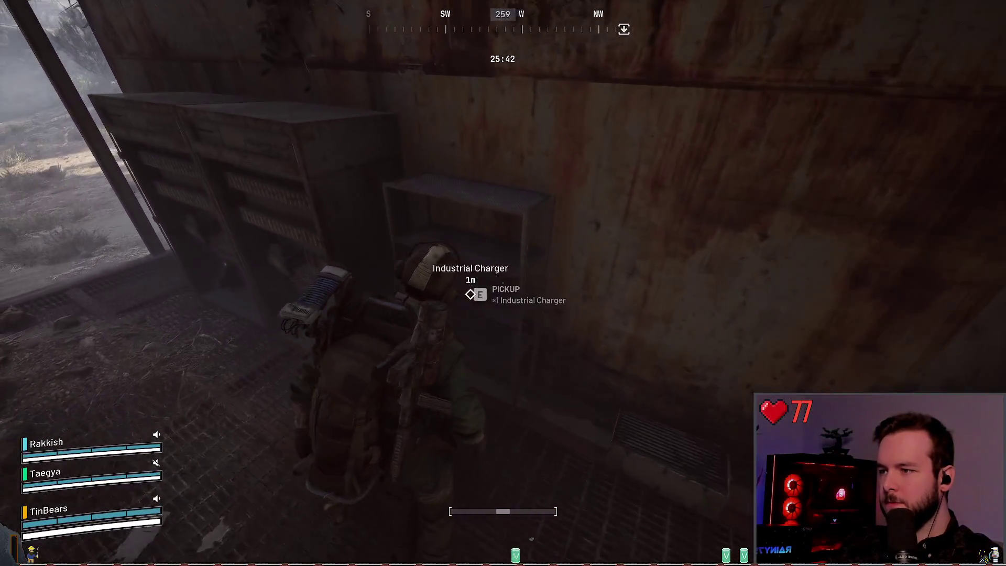
- Check the backpack, then search the wall container and take the Speaker Component
{"action": "key", "text": "Tab"}
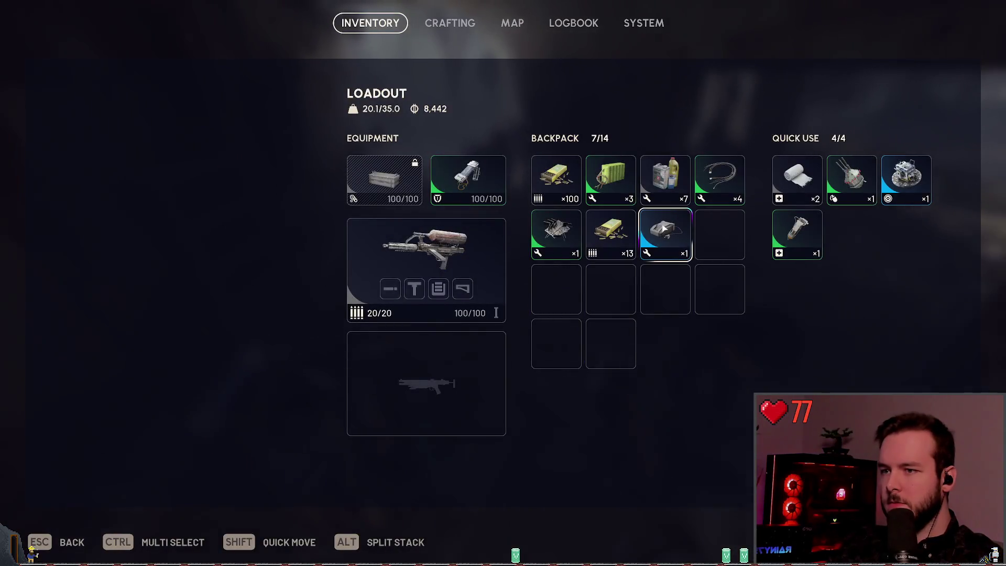
{"action": "key", "text": "Tab"}
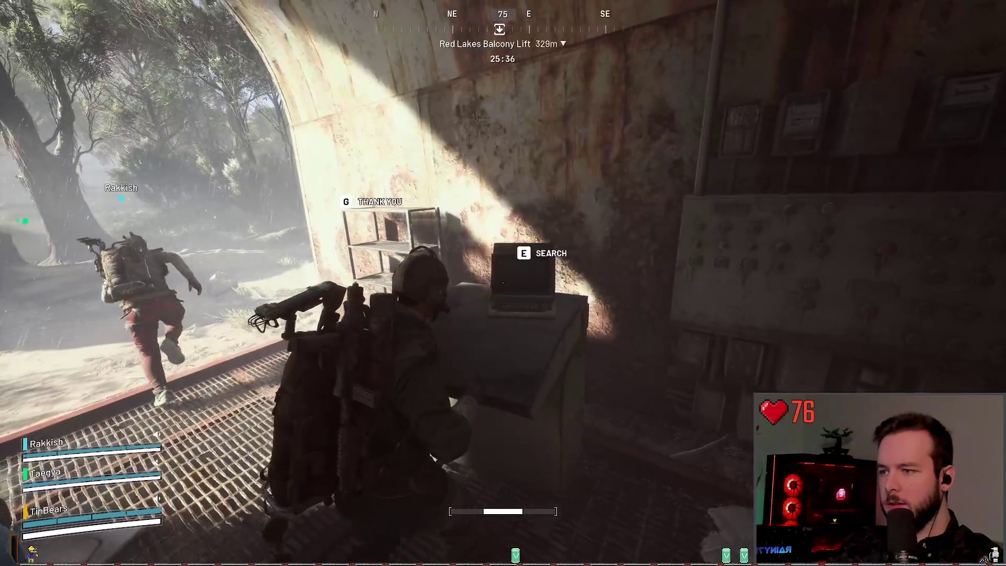
{"action": "key", "text": "e"}
{"action": "left_click", "coordinate": [100, 180], "text": "shift"}
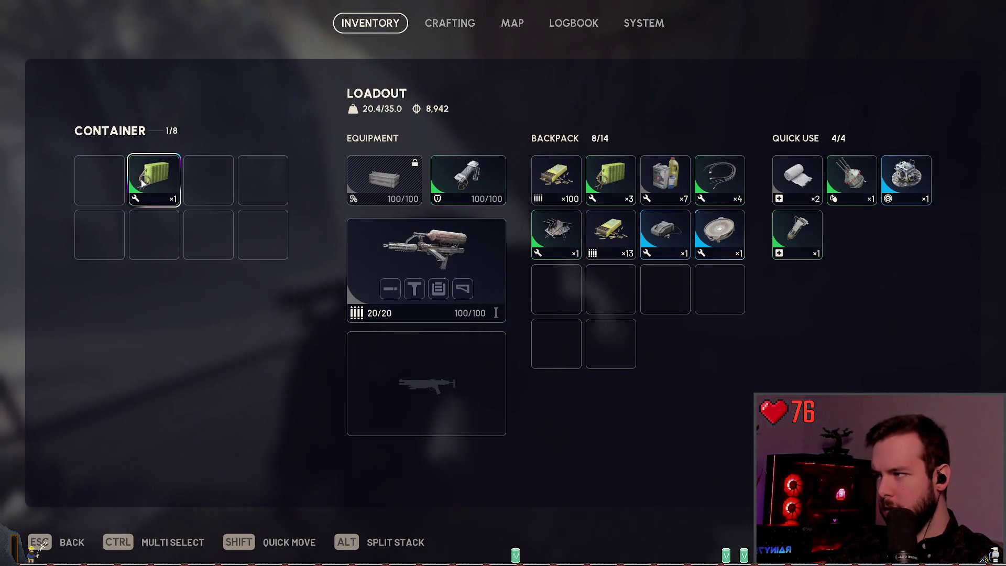
{"action": "key", "text": "Tab"}
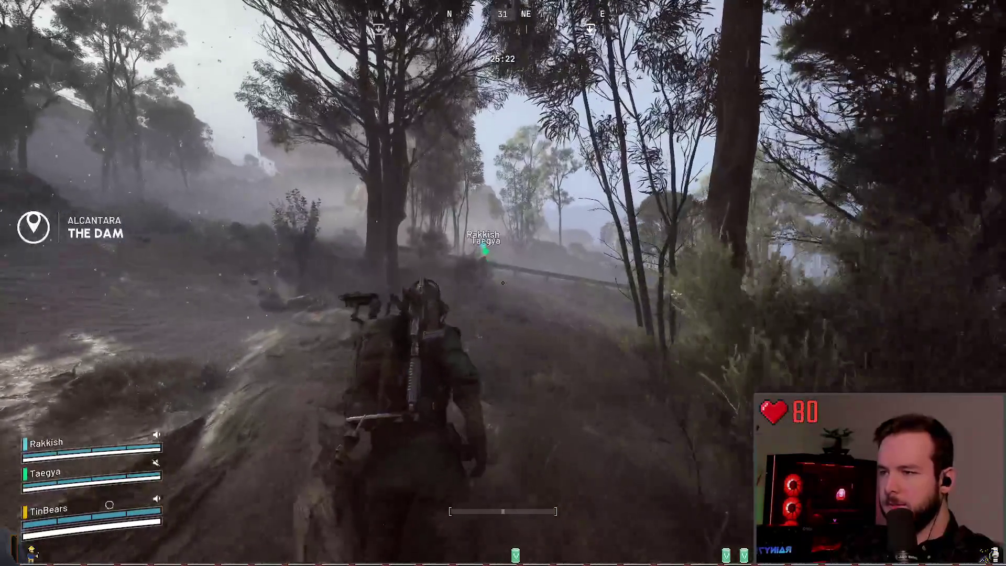
- Review the backpack, ping the Sentinel near the dam, then start searching the plane-wreck container
{"action": "key", "text": "Tab"}
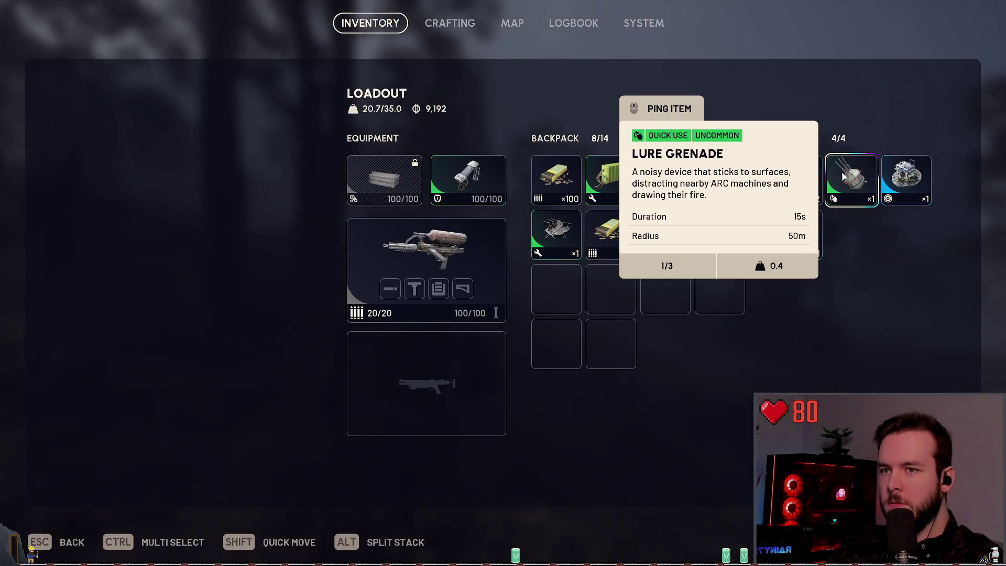
{"action": "key", "text": "Tab"}
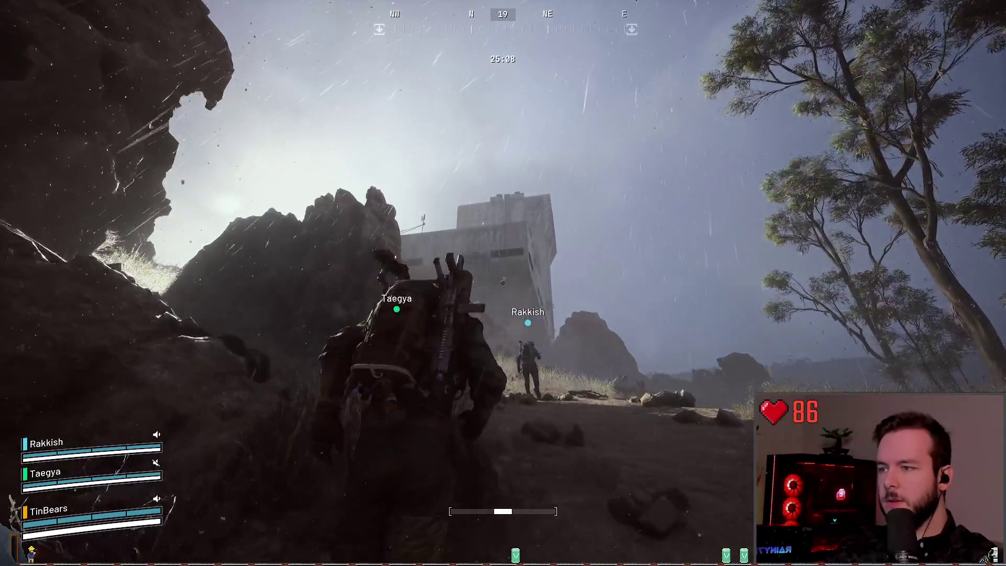
{"action": "middle_click", "coordinate": [503, 283]}
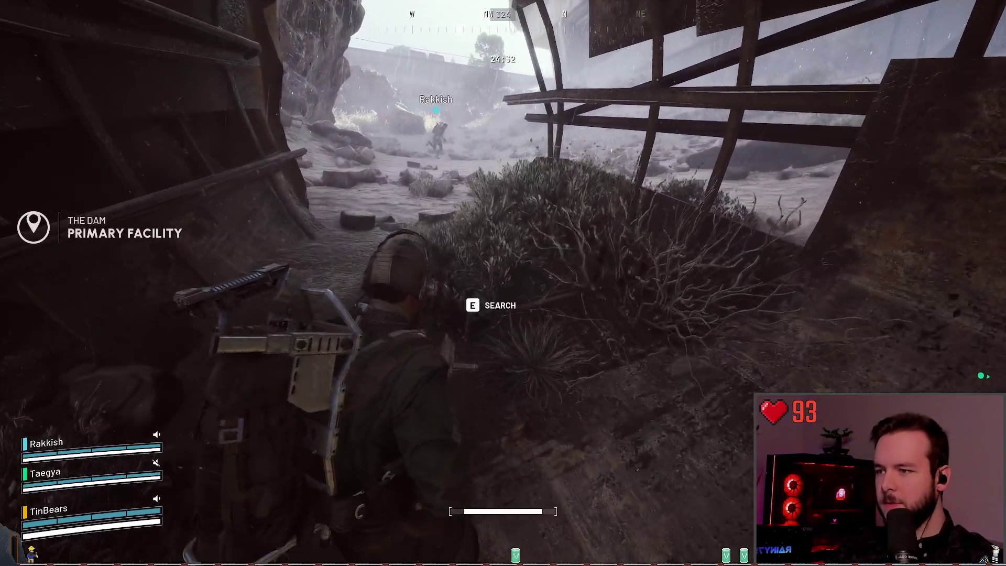
{"action": "key", "text": "Tab"}
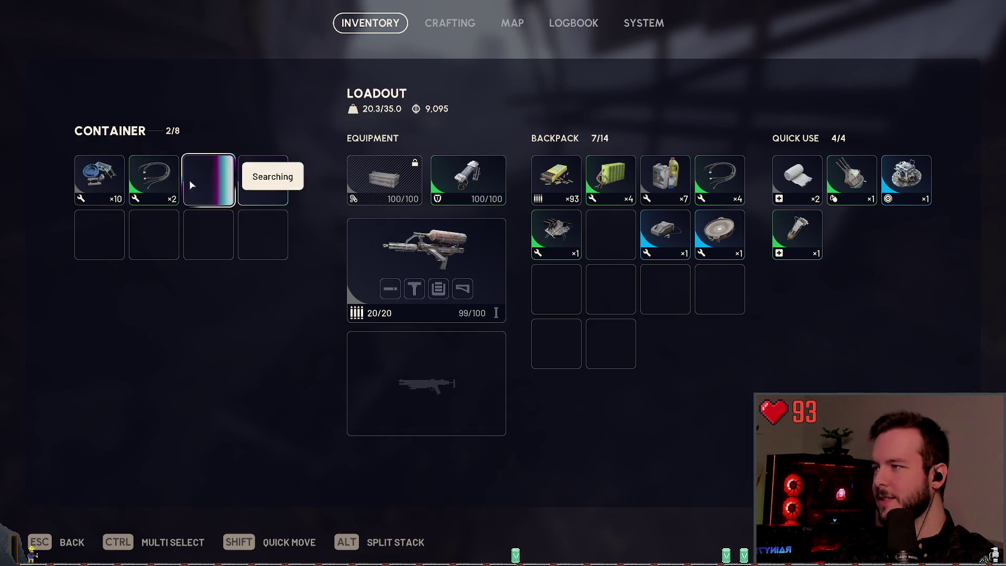
- Take the Moss from the wreck and shoot down the Wasp drone overhead
{"action": "left_click", "coordinate": [220, 181], "text": "shift"}
{"action": "key", "text": "Tab"}
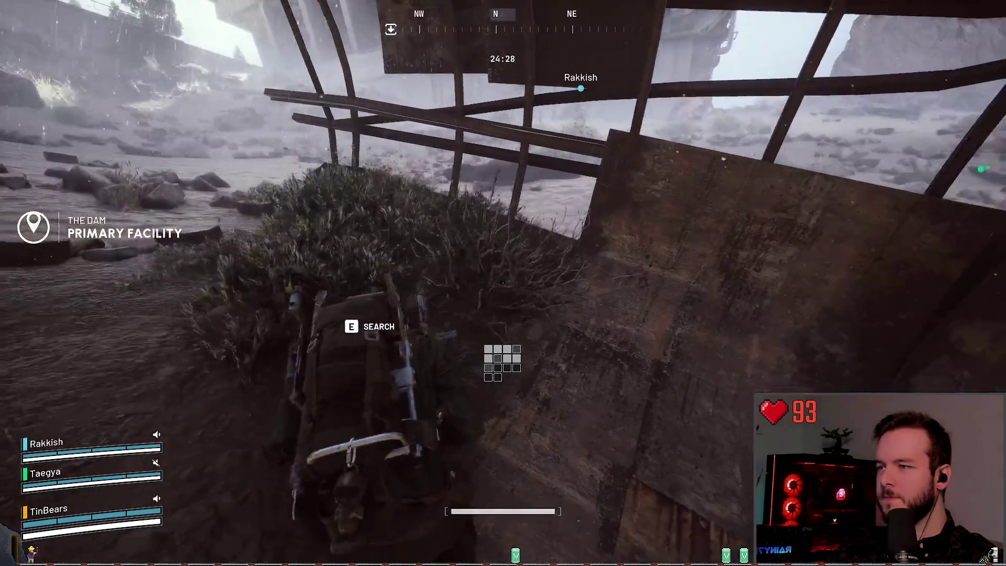
{"action": "key", "text": "w"}
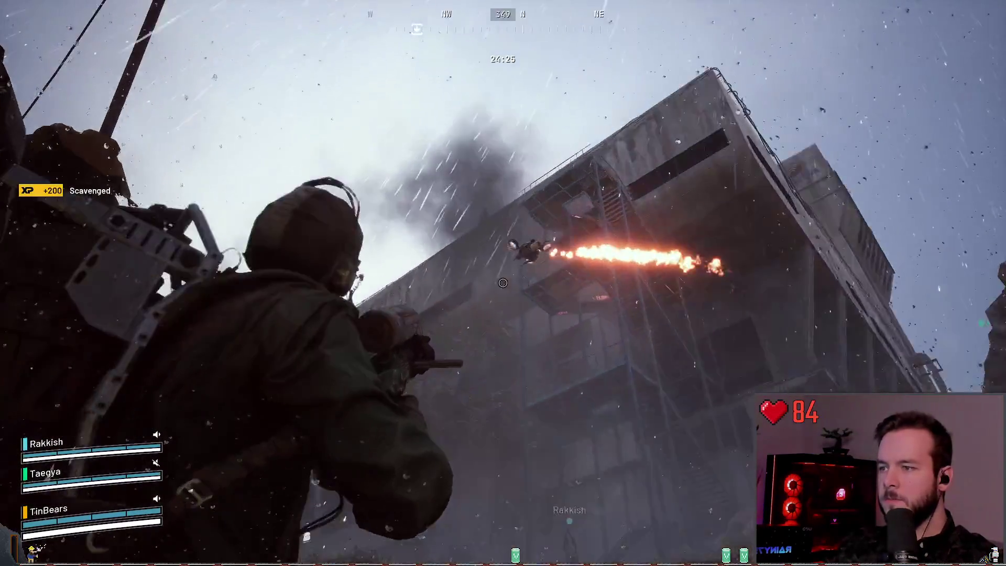
{"action": "left_click", "coordinate": [503, 283]}
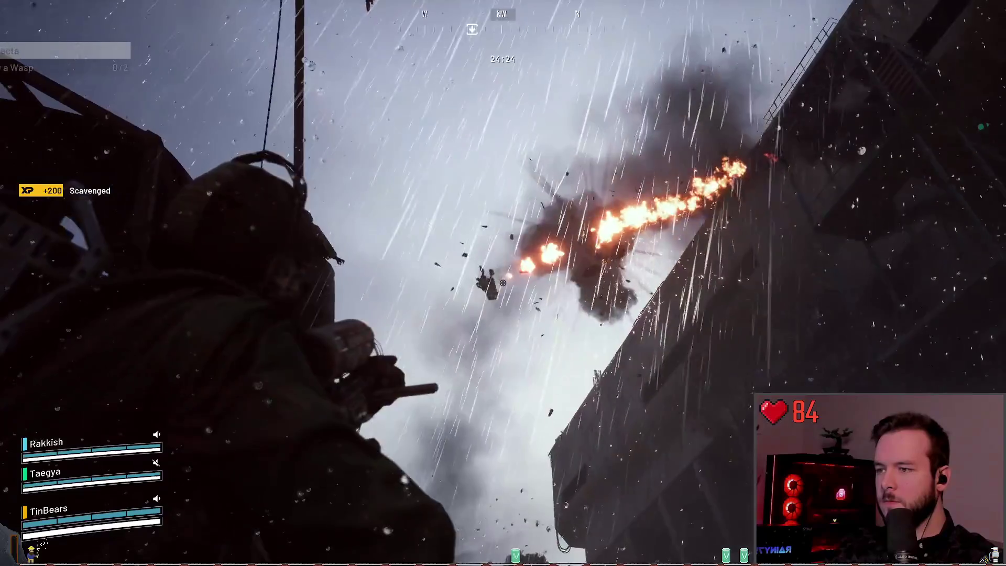
- Cross the rocky slope to the container by the rock wall and loot it
{"action": "key", "text": "w"}
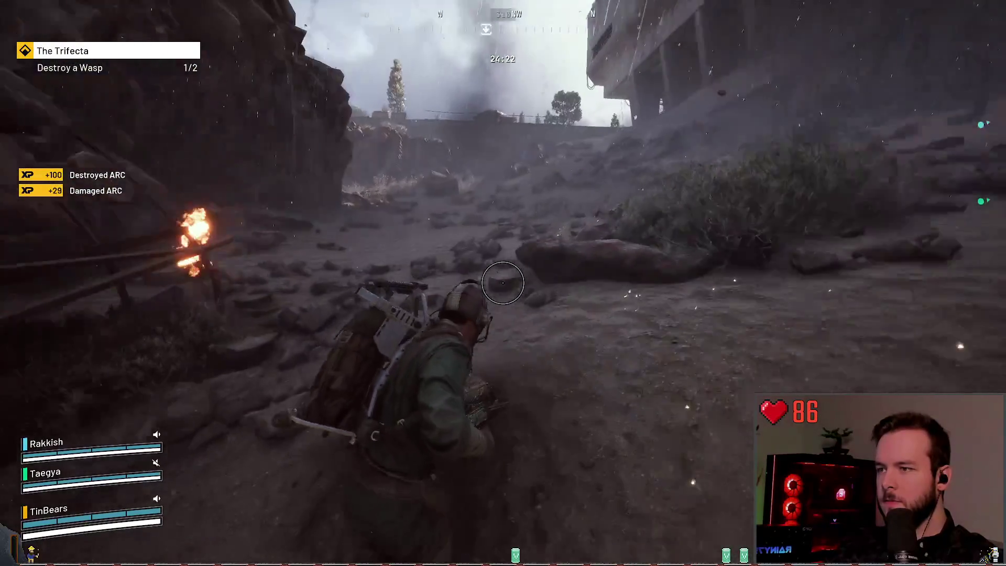
{"action": "key", "text": "w"}
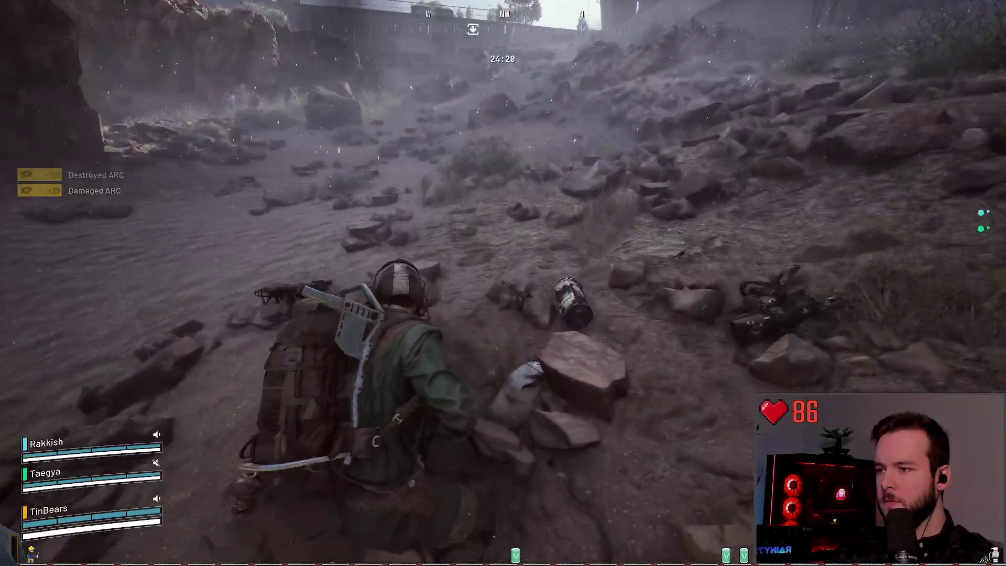
{"action": "key", "text": "w"}
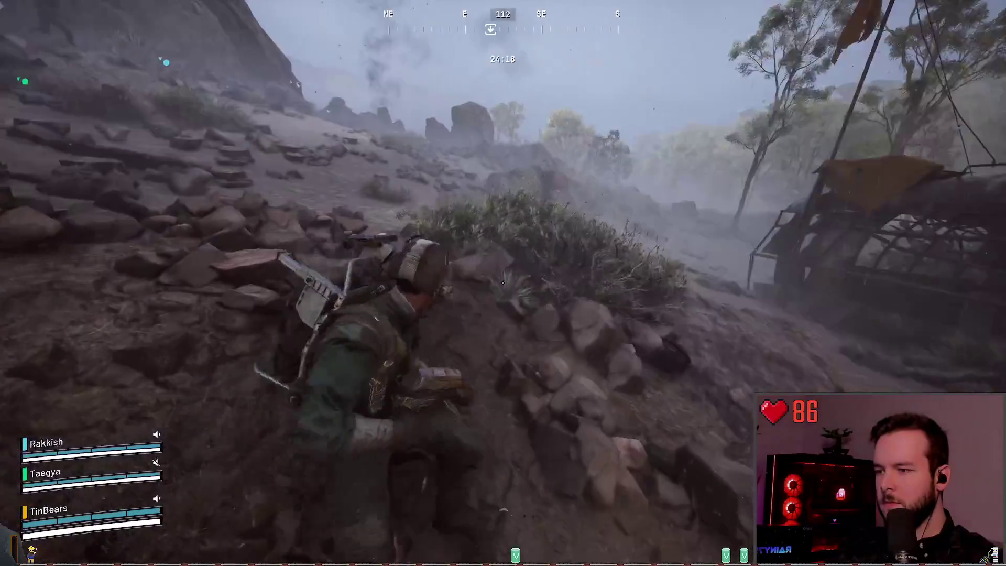
{"action": "key", "text": "w"}
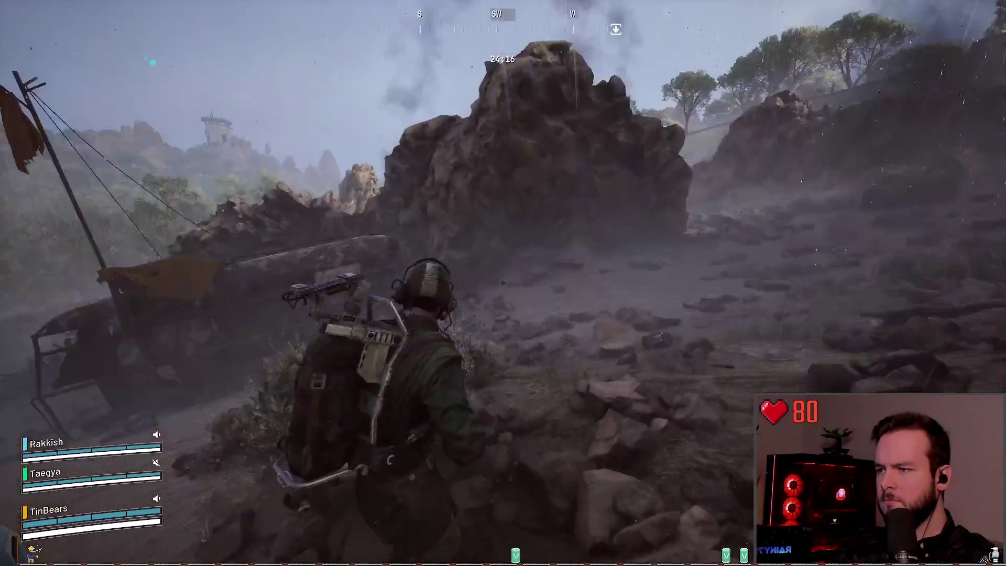
{"action": "key", "text": "w"}
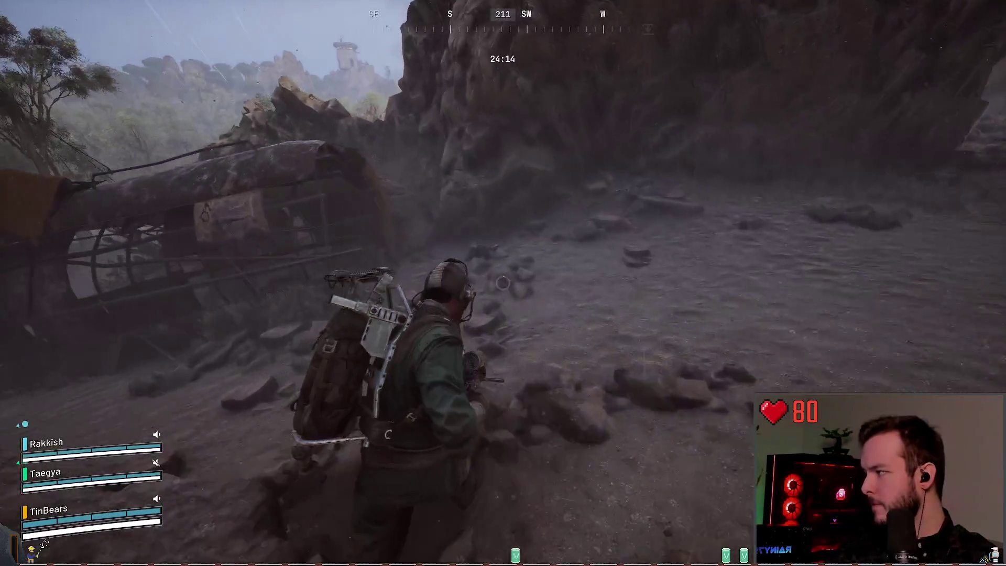
{"action": "key", "text": "w"}
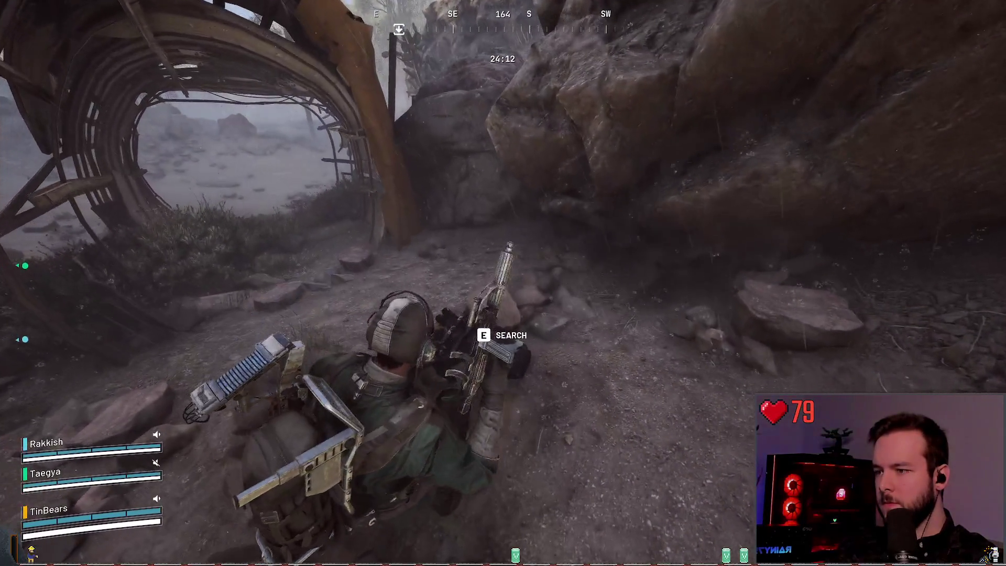
{"action": "key", "text": "e"}
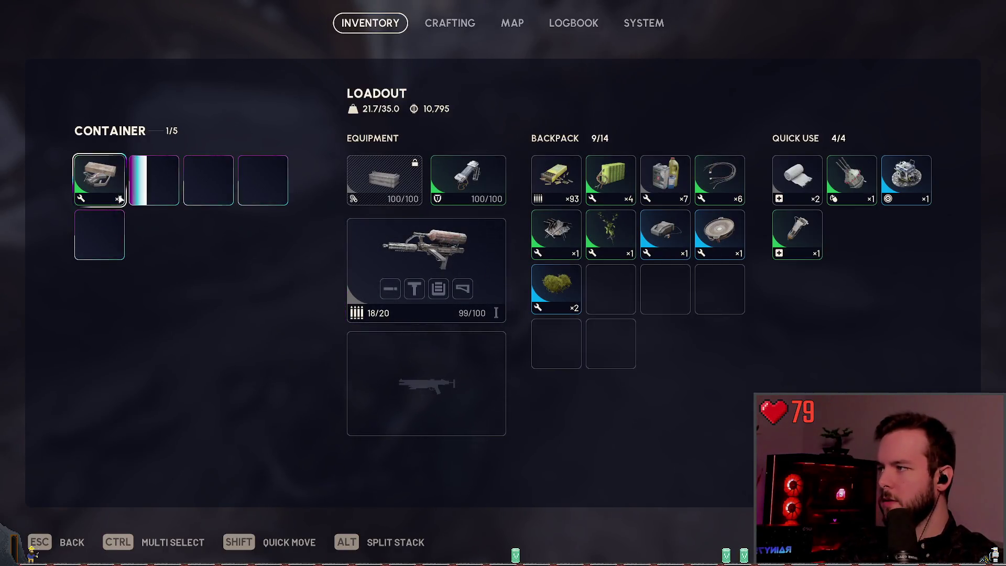
{"action": "left_click", "coordinate": [162, 187]}
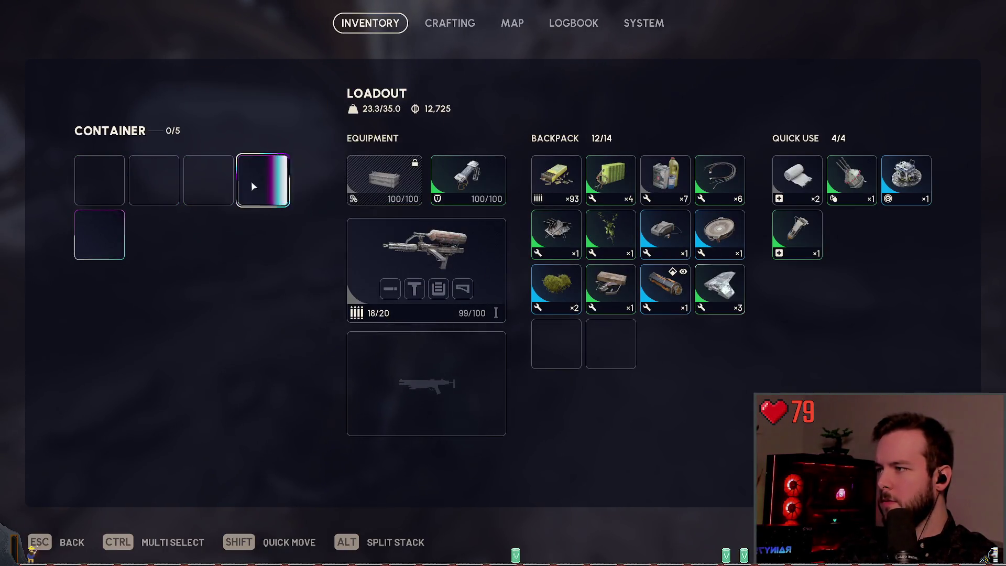
{"action": "key", "text": "Escape"}
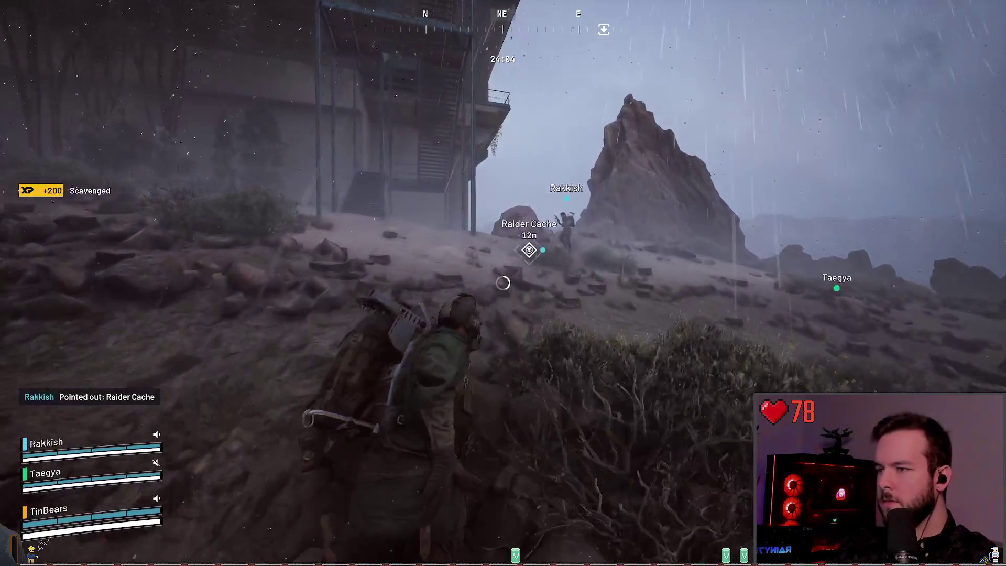
- Search the Raider Cache for bandages and ammo, earning +700 XP
{"action": "key", "text": "w"}
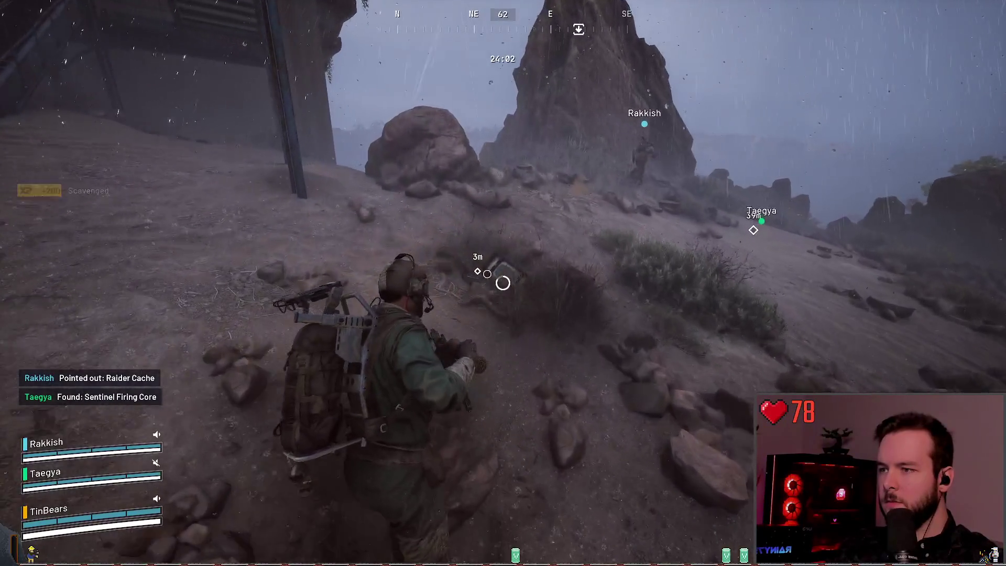
{"action": "key", "text": "e"}
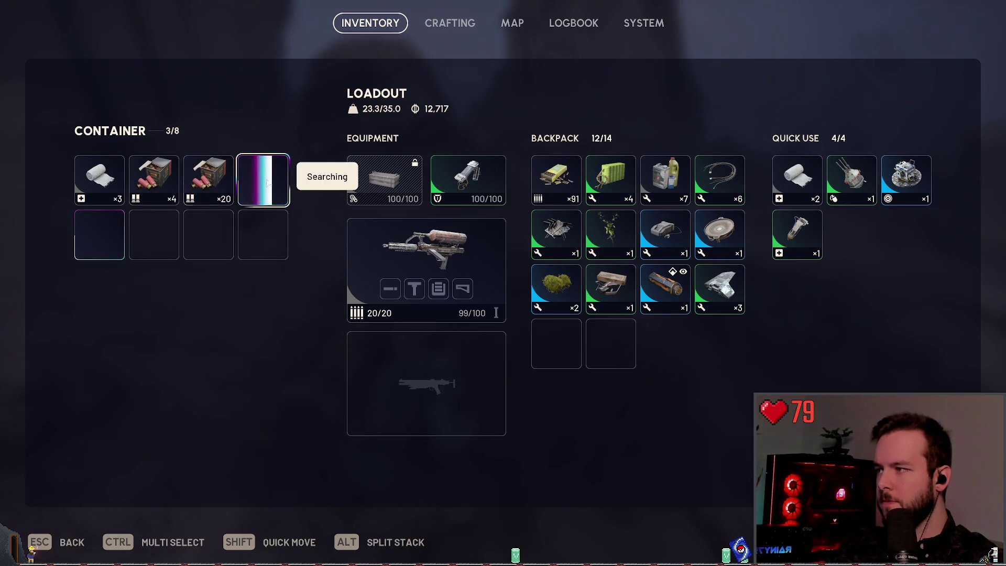
{"action": "key", "text": "Escape"}
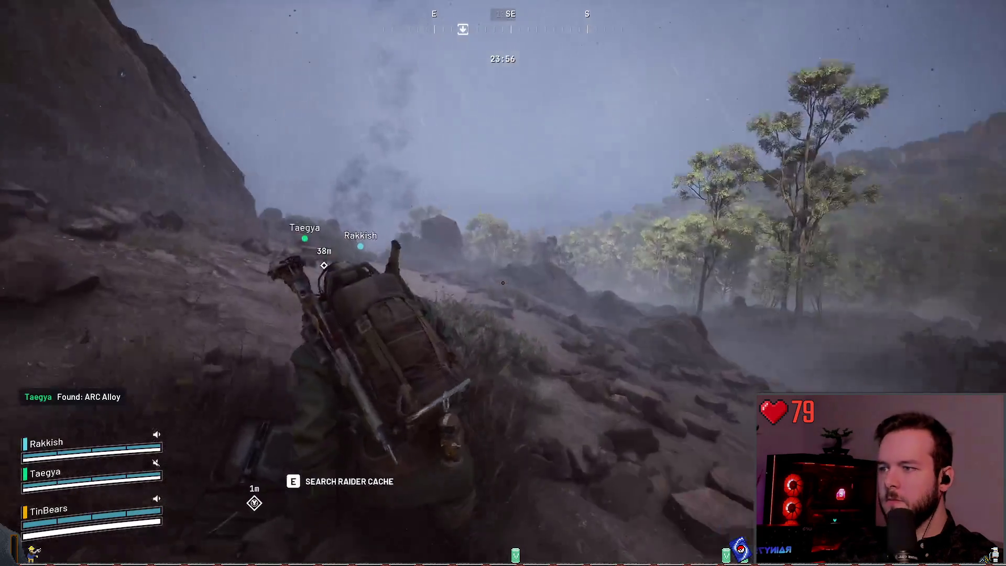
- Run past the stair tower and along the cliff ledge toward the Raider Camp
{"action": "key", "text": "w"}
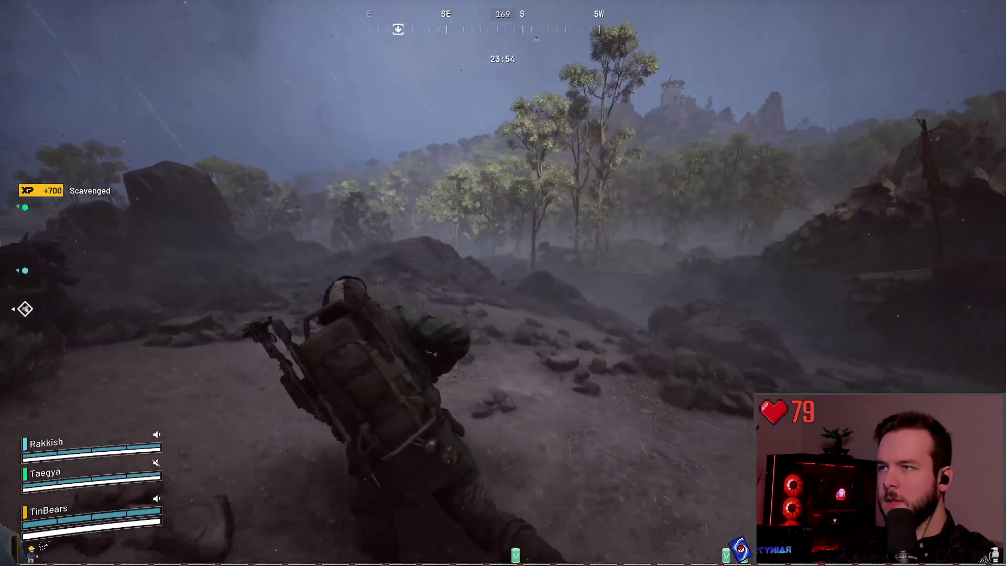
{"action": "key", "text": "w"}
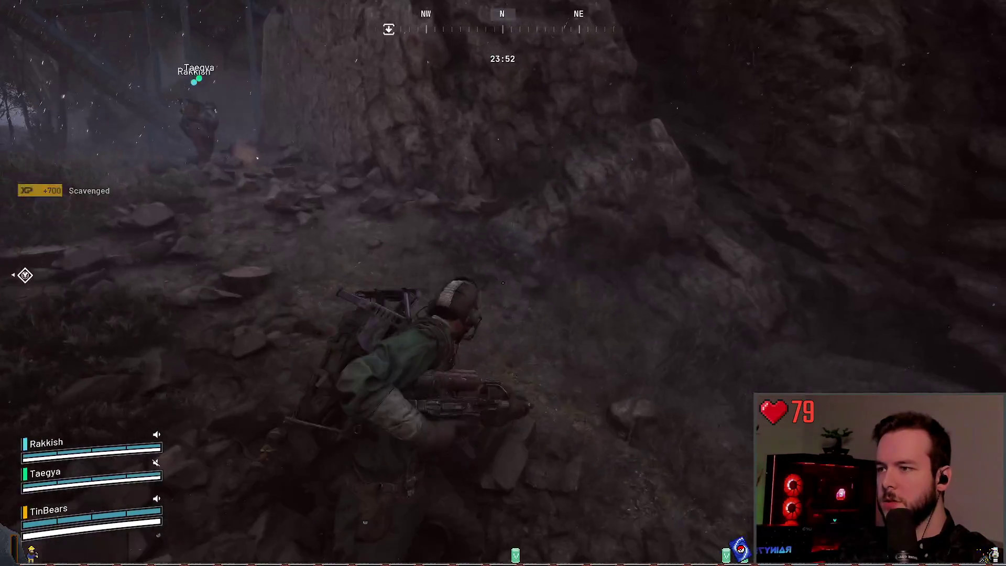
{"action": "key", "text": "w"}
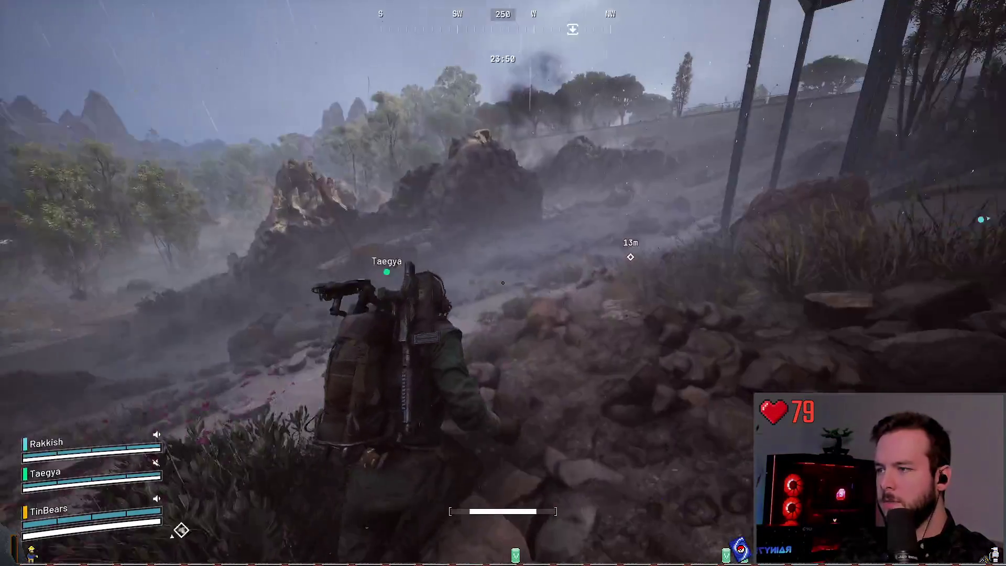
{"action": "key", "text": "w"}
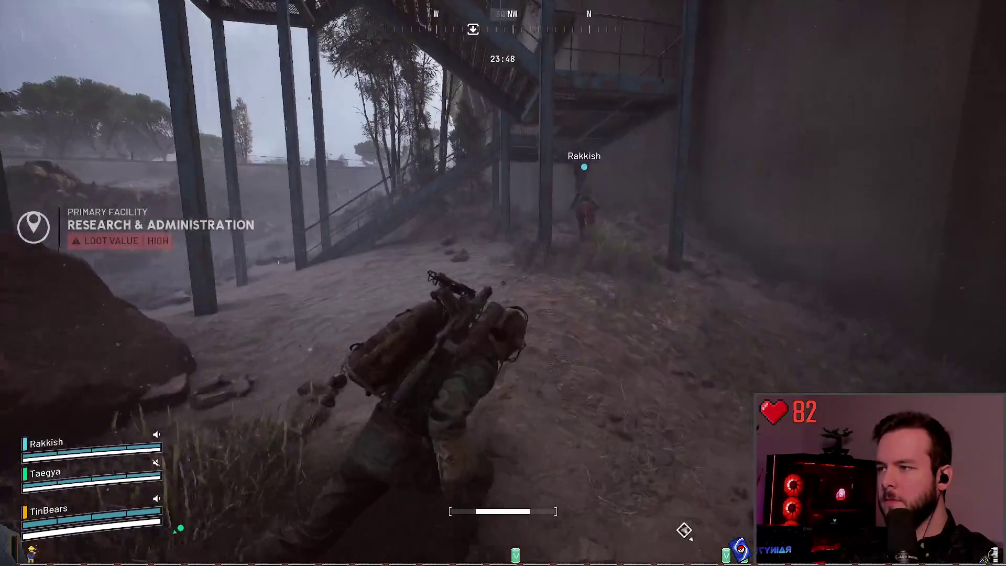
{"action": "key", "text": "w"}
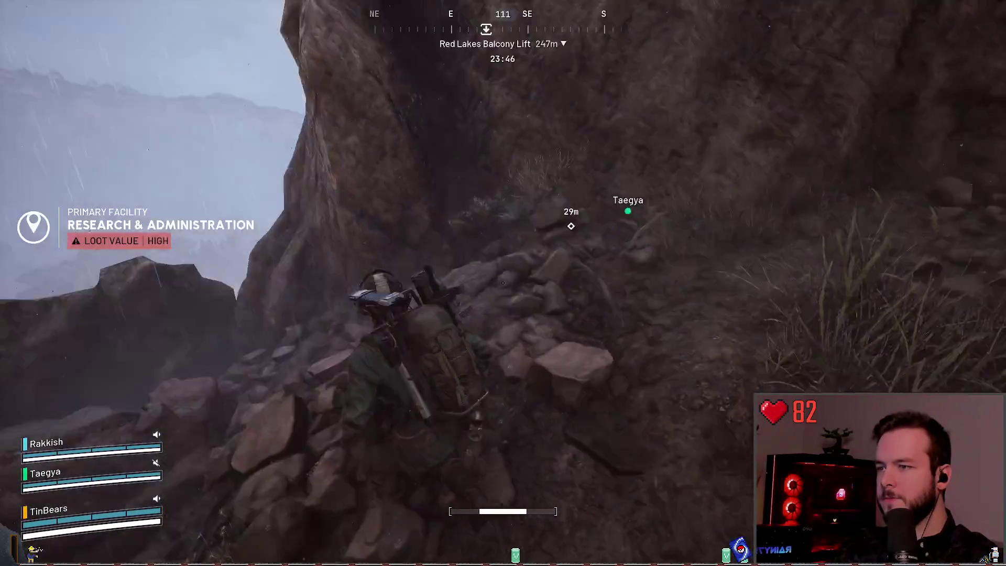
{"action": "key", "text": "w"}
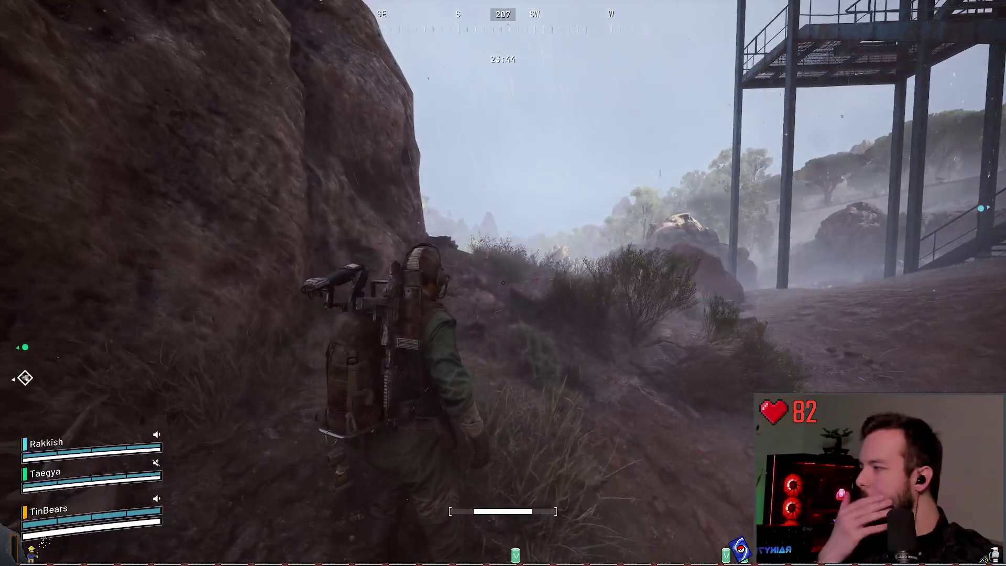
{"action": "key", "text": "w"}
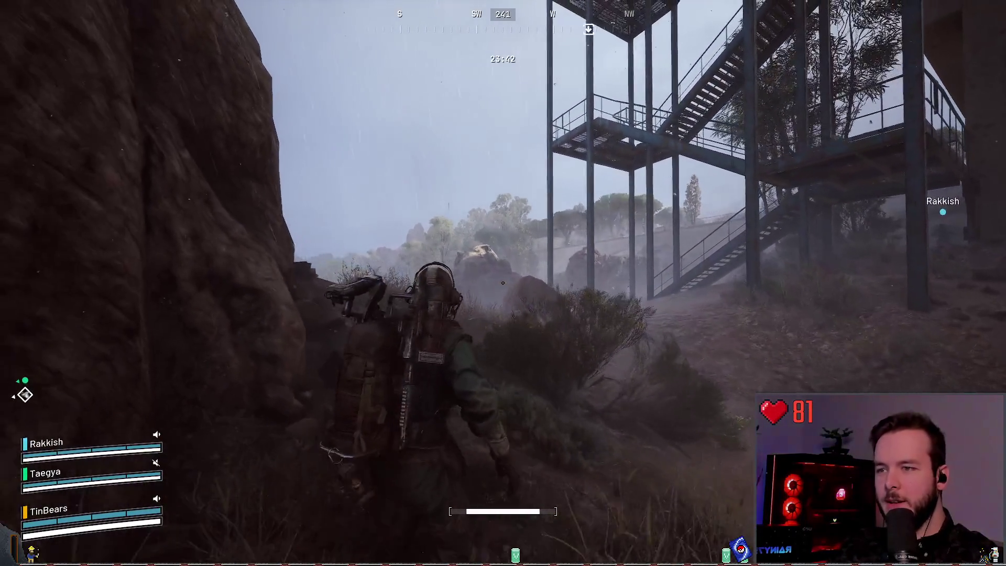
{"action": "key", "text": "w"}
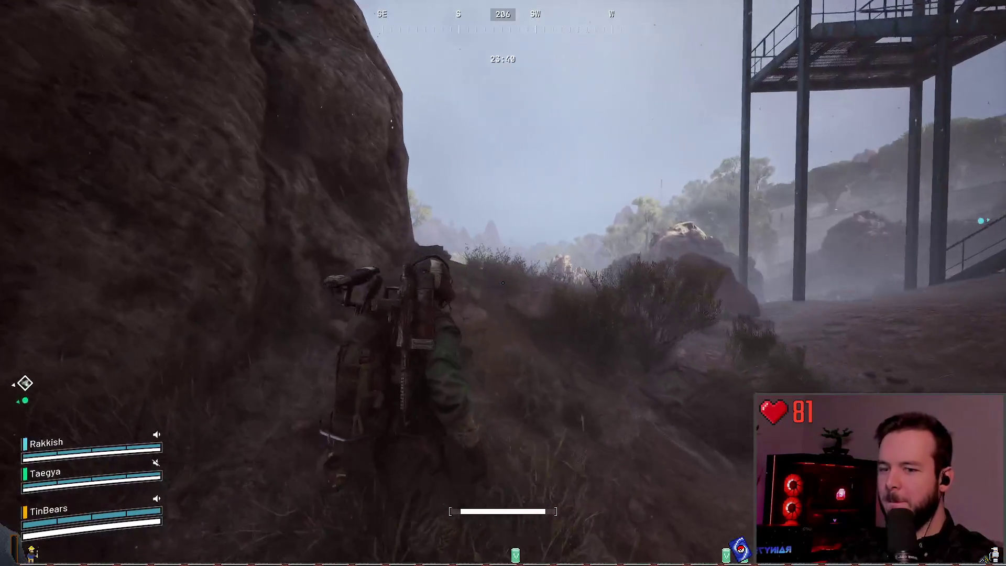
{"action": "key", "text": "w"}
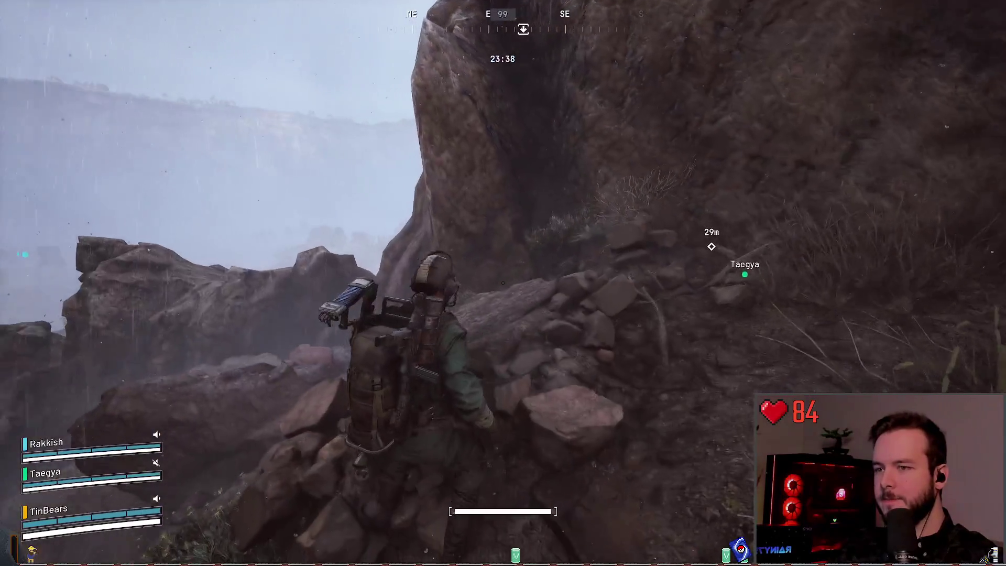
{"action": "key", "text": "w"}
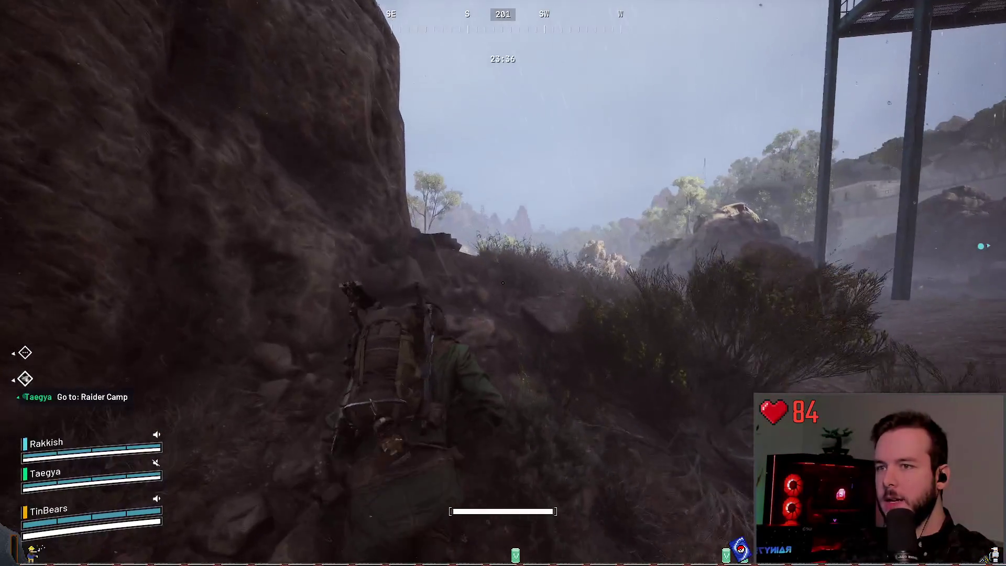
{"action": "key", "text": "w"}
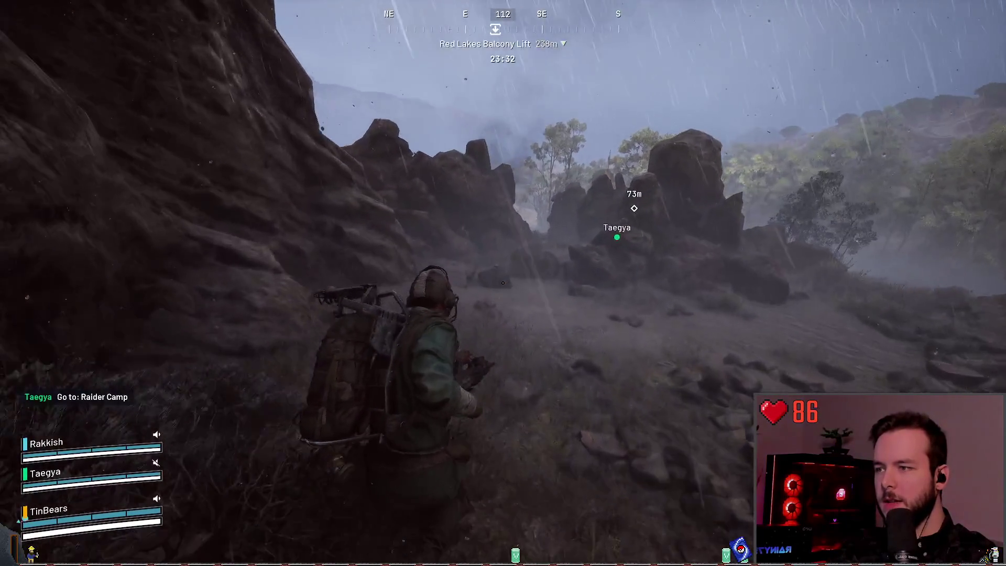
- Cross the rocky gully and slope to the teammate's marker, then view the loadout
{"action": "key", "text": "w"}
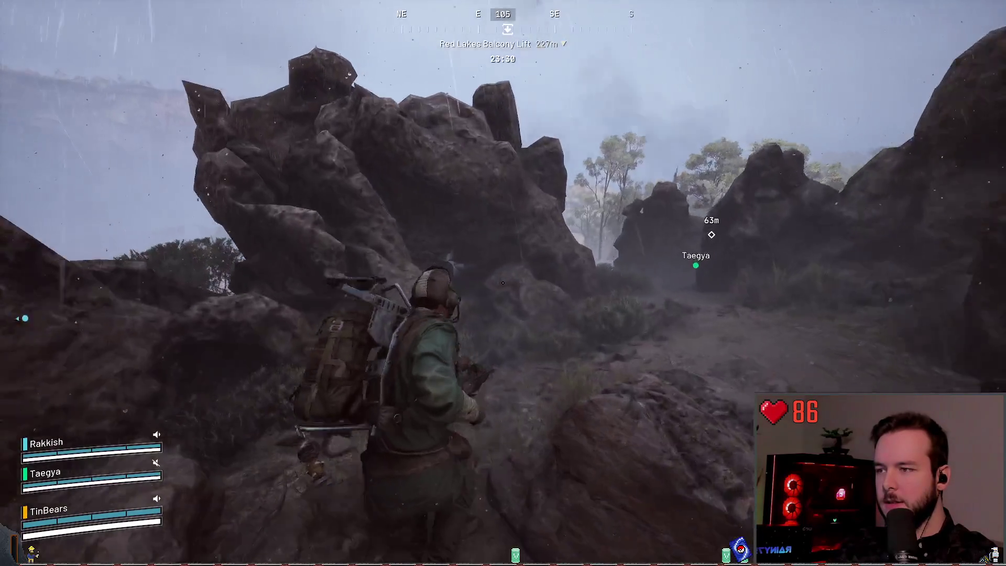
{"action": "key", "text": "w"}
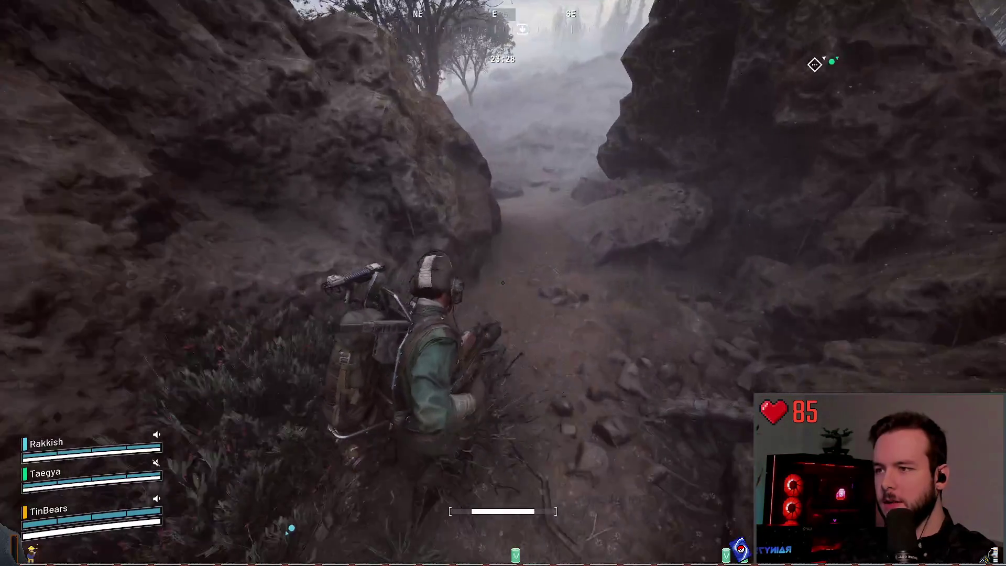
{"action": "key", "text": "w"}
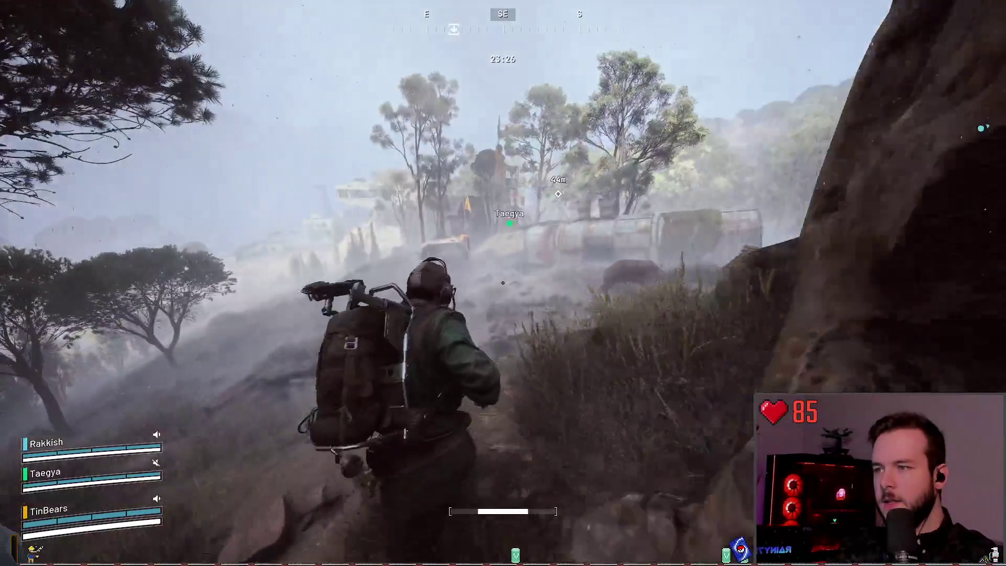
{"action": "key", "text": "w"}
{"action": "key", "text": "w"}
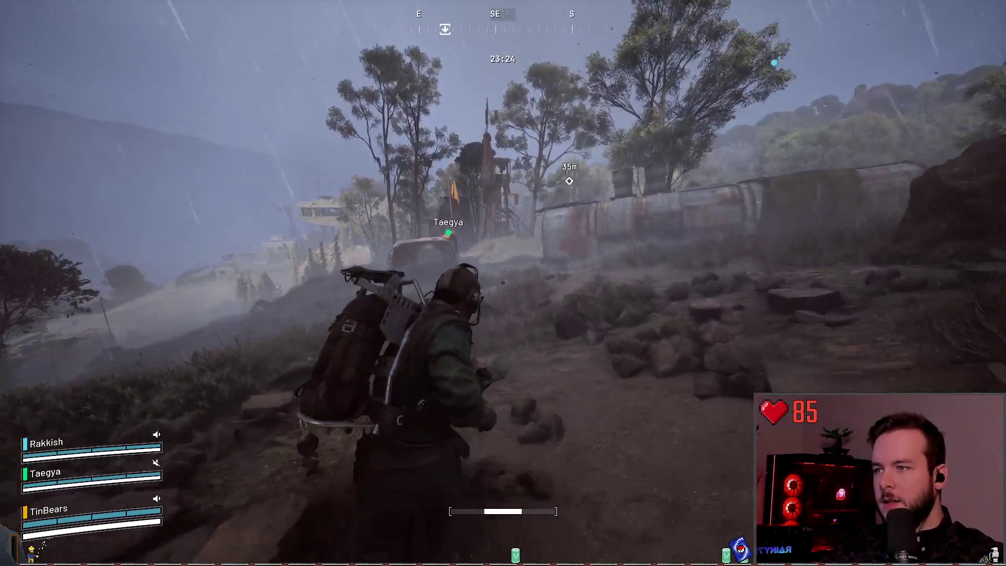
{"action": "key", "text": "w"}
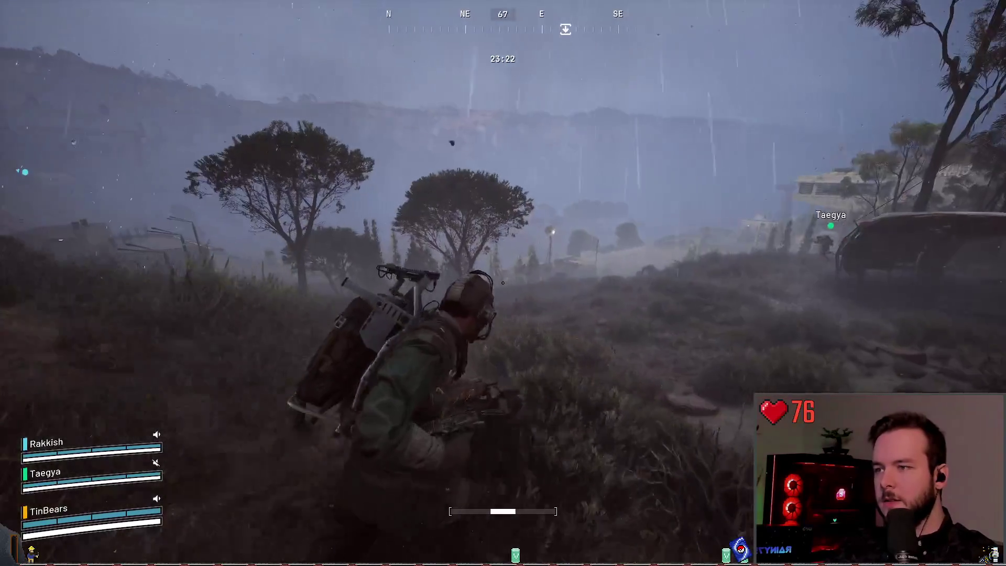
{"action": "key", "text": "w"}
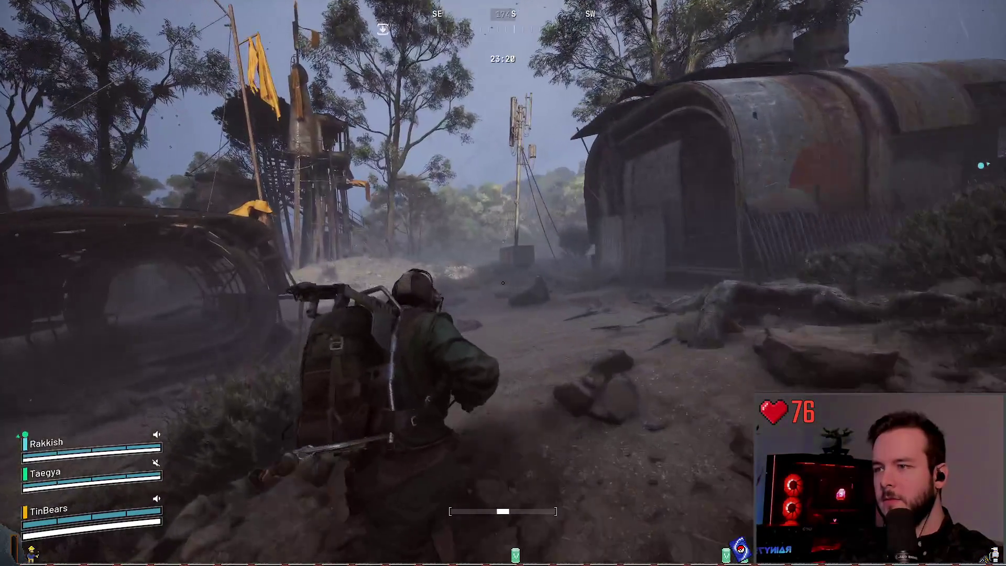
{"action": "key", "text": "w"}
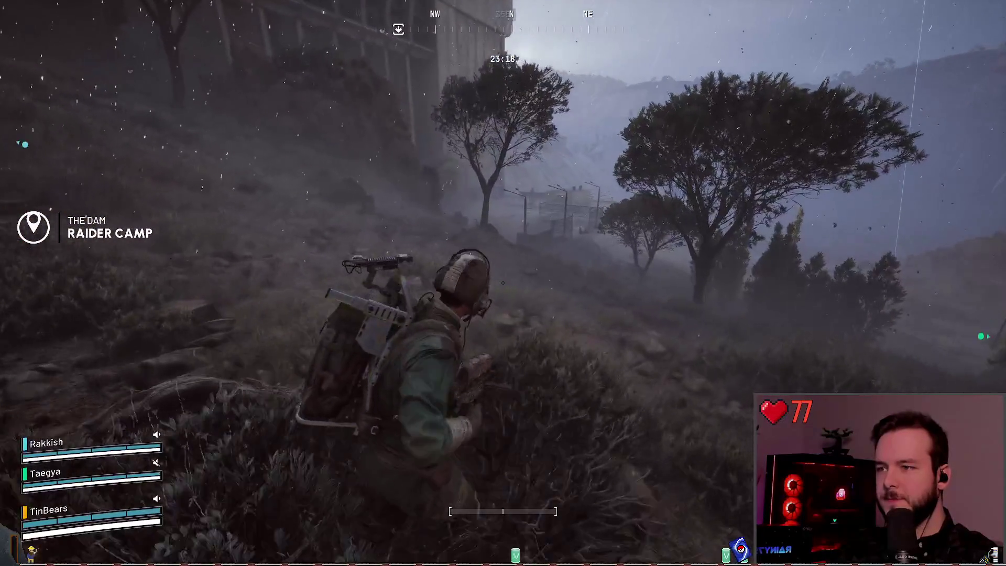
{"action": "key", "text": "w"}
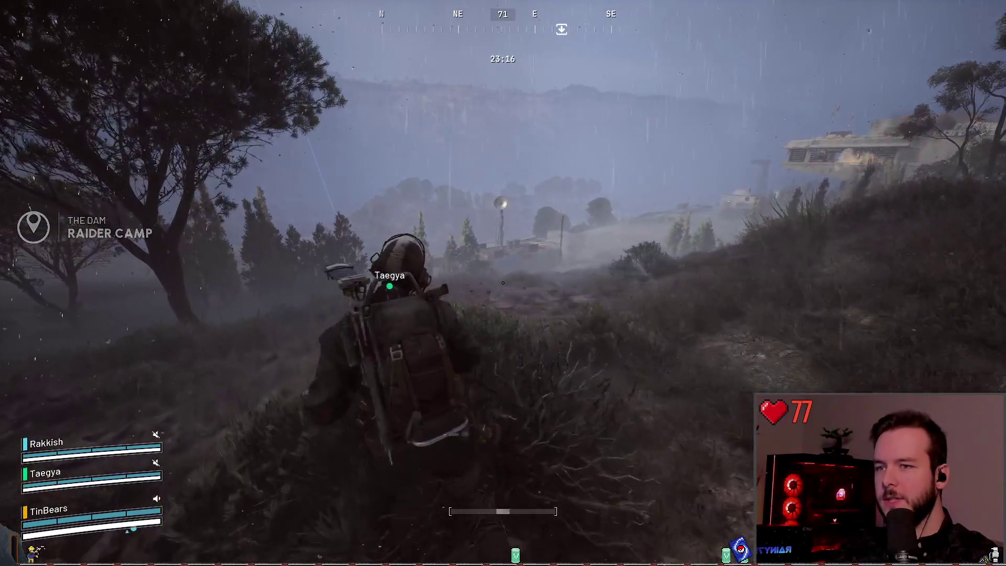
{"action": "key", "text": "w"}
{"action": "right_click", "coordinate": [503, 283]}
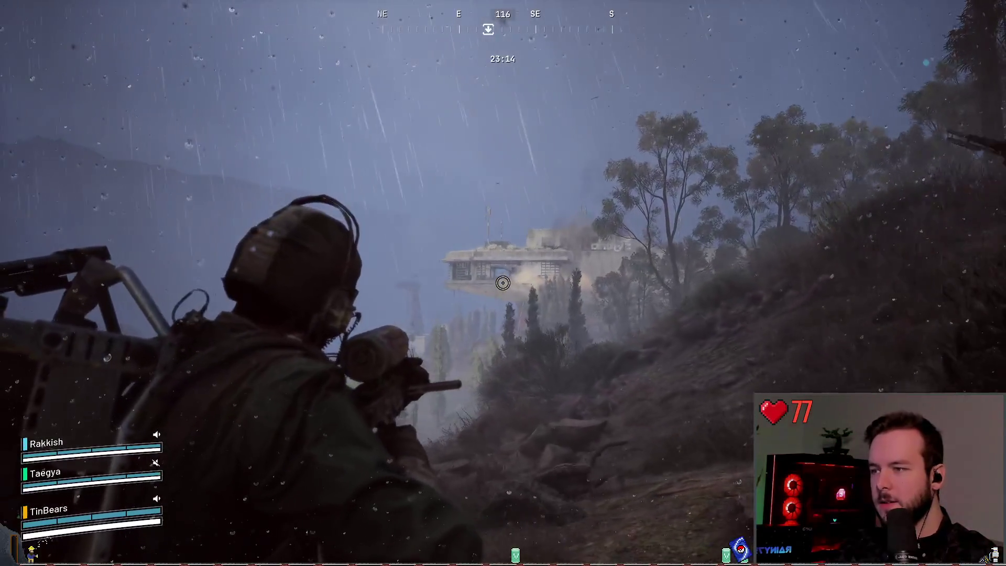
{"action": "key", "text": "w"}
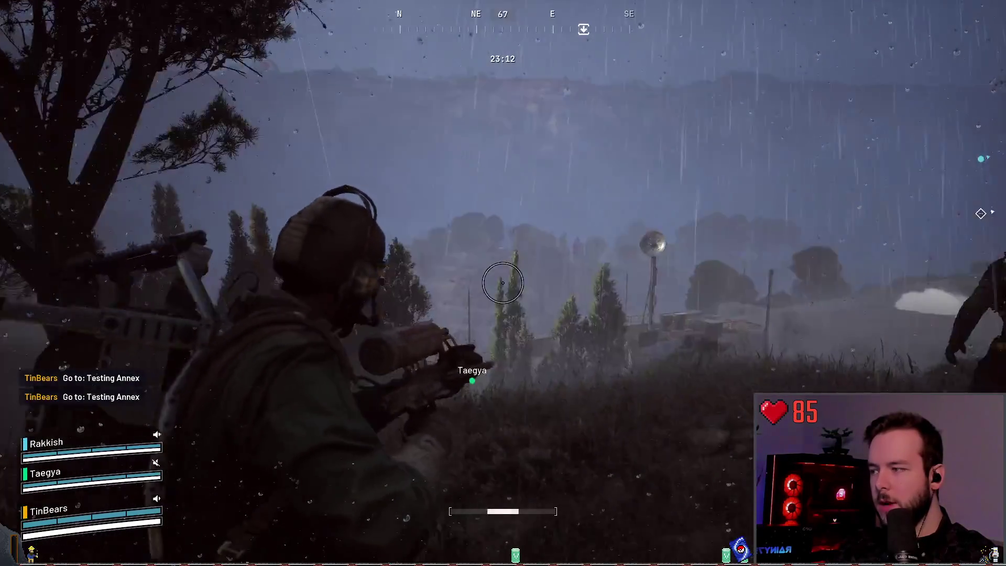
{"action": "key", "text": "w"}
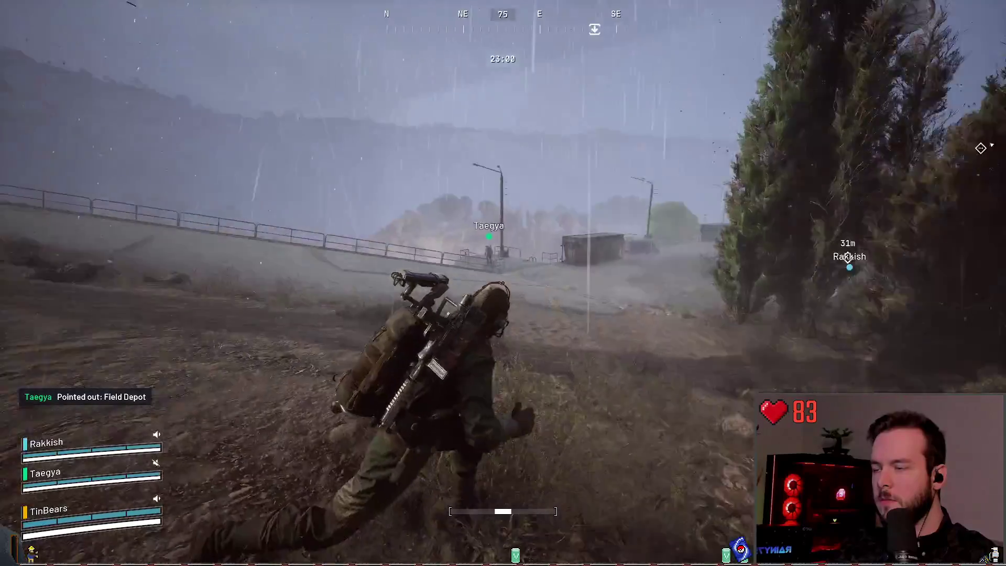
{"action": "key", "text": "Tab"}
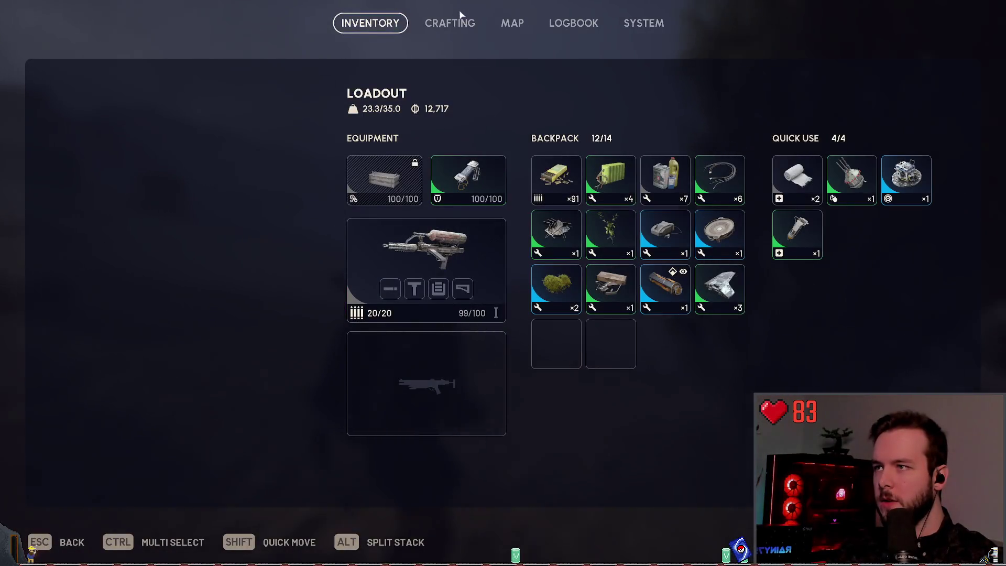
- View the Logbook's daily challenges, all at zero progress, then close the menu
{"action": "left_click", "coordinate": [460, 14]}
{"action": "key", "text": "e"}
{"action": "key", "text": "e"}
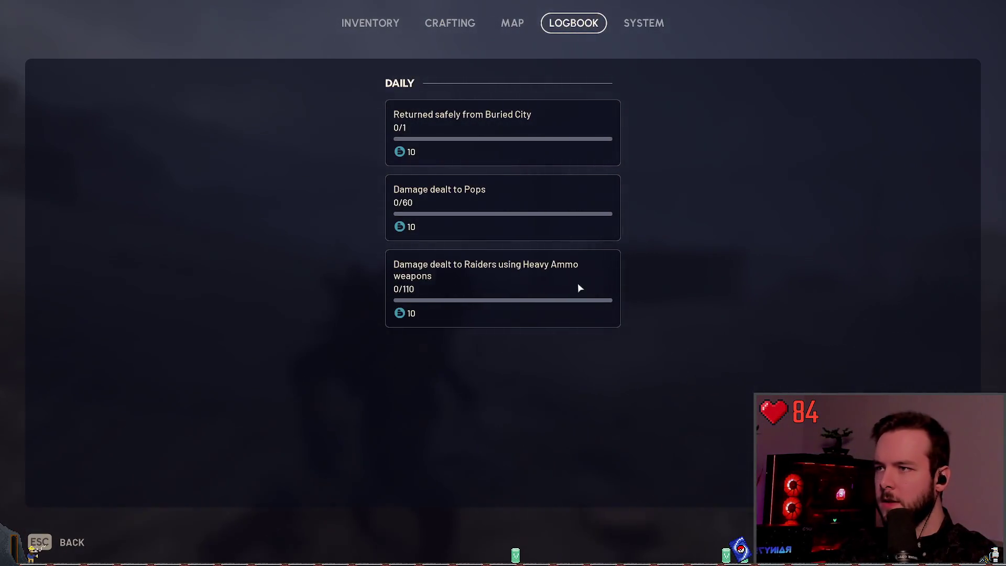
{"action": "key", "text": "Escape"}
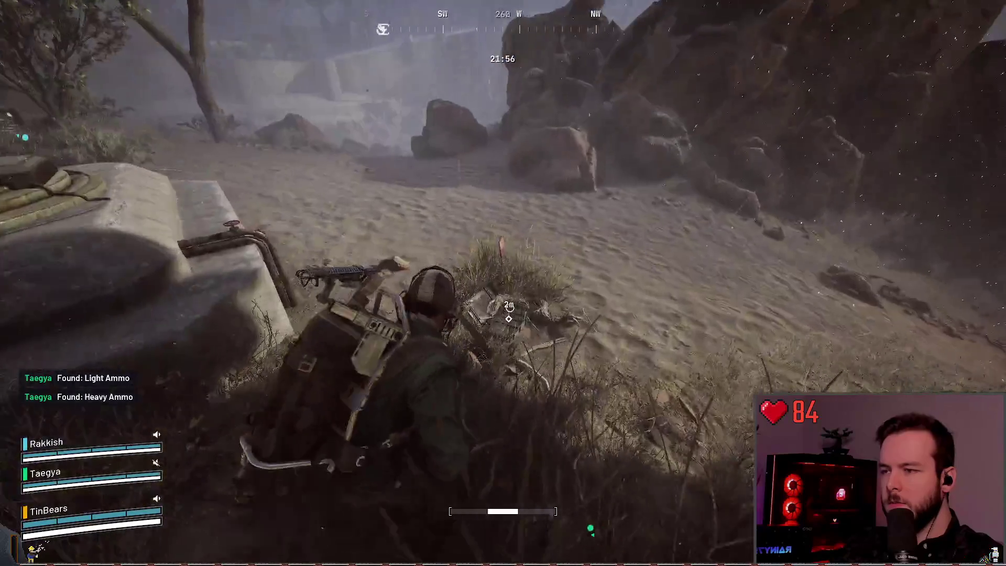
- Search the two containers in the sandy clearing, emptying the second to 0 of 8
{"action": "key", "text": "e"}
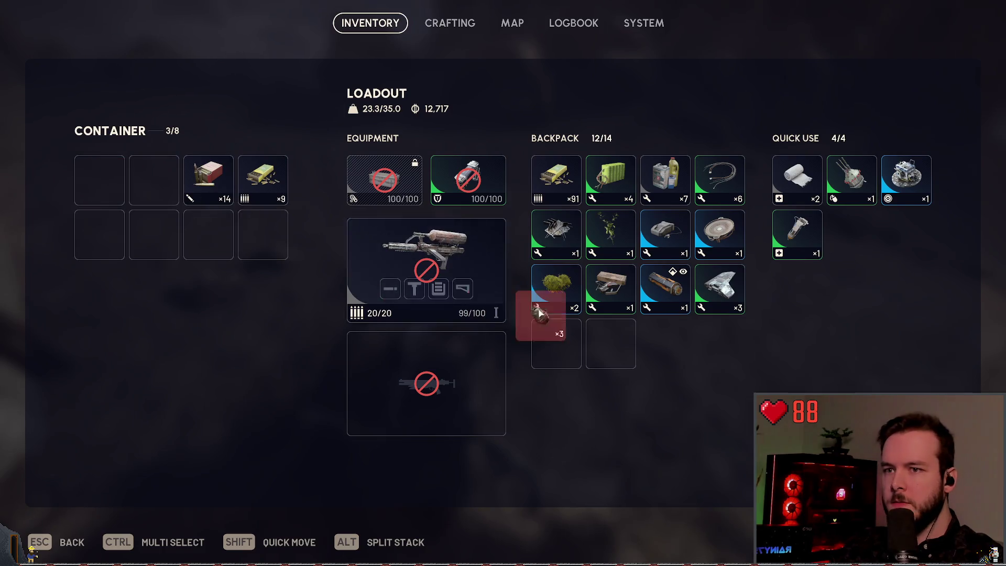
{"action": "key", "text": "Escape"}
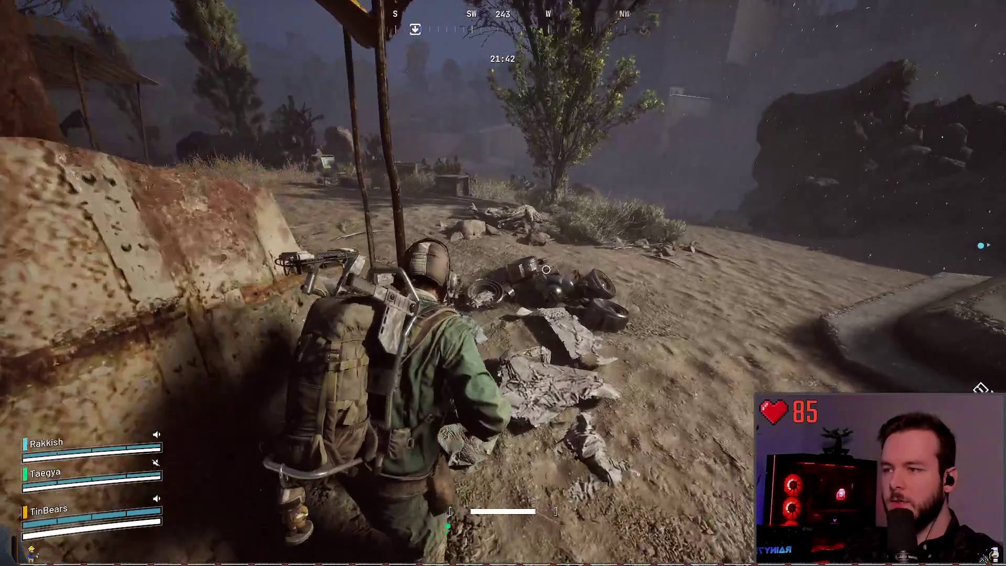
{"action": "key", "text": "e"}
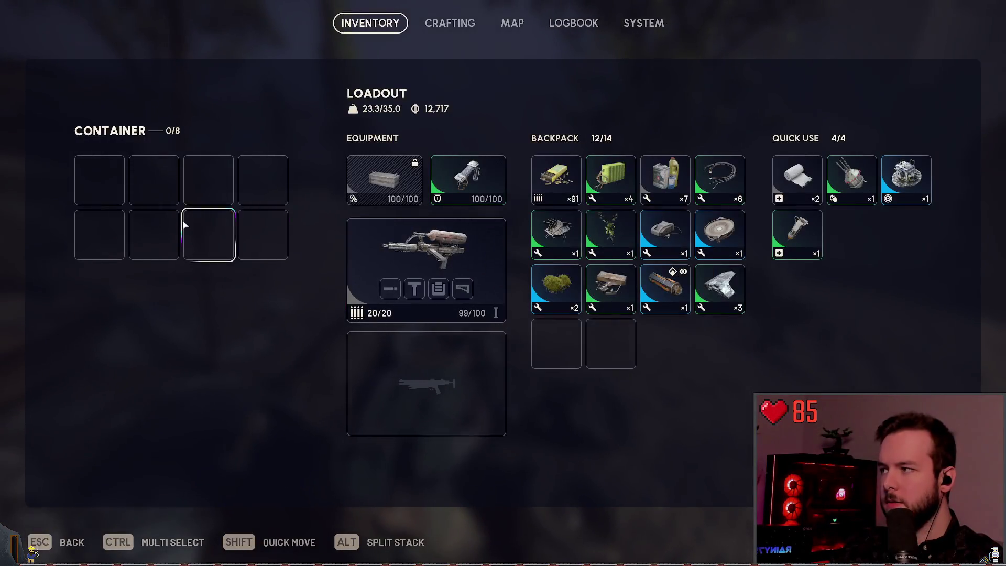
{"action": "key", "text": "Escape"}
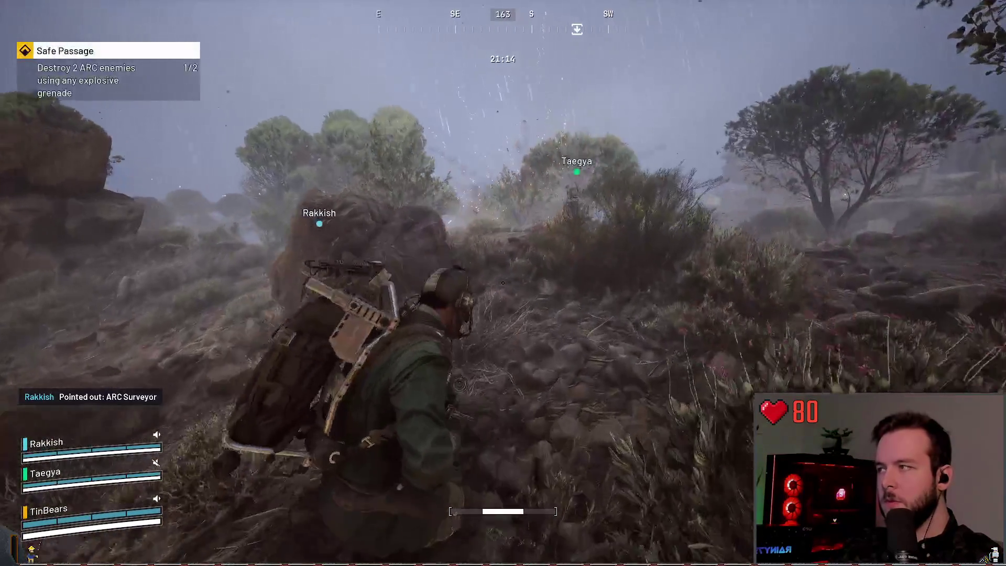
- Push through the brush to the fruit tree as Safe Passage reaches 2/2
{"action": "key", "text": "w"}
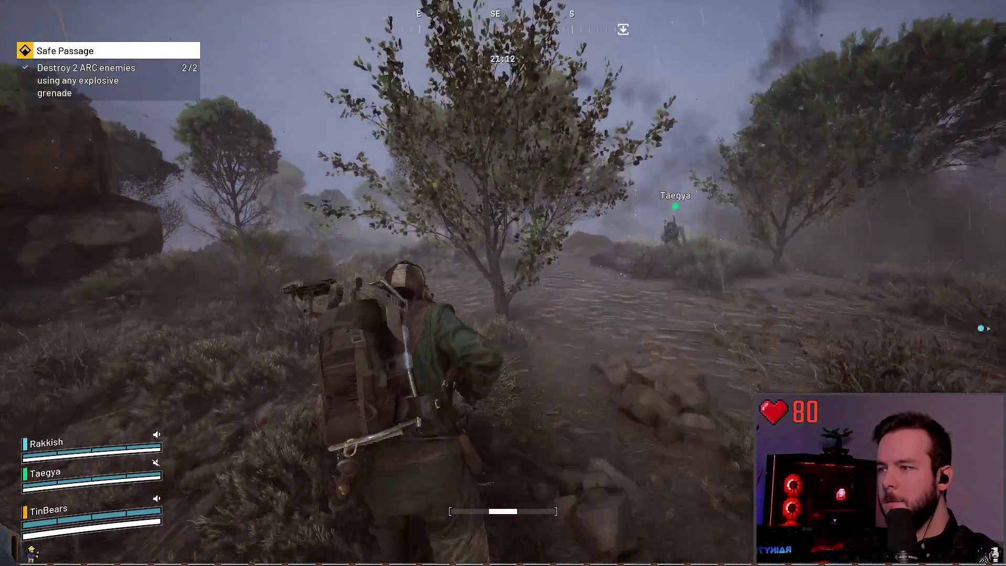
{"action": "key", "text": "w"}
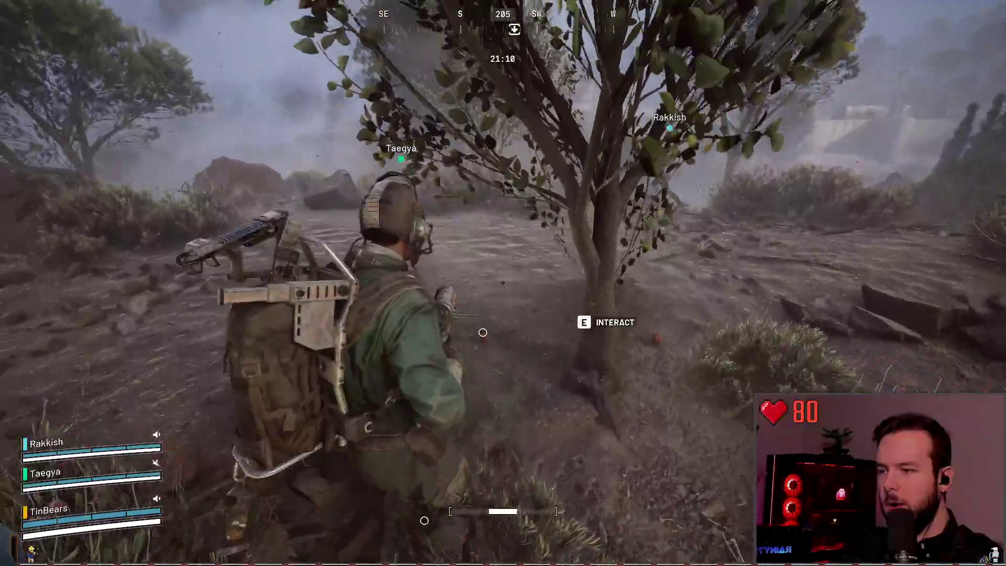
{"action": "key", "text": "w"}
{"action": "key", "text": "w"}
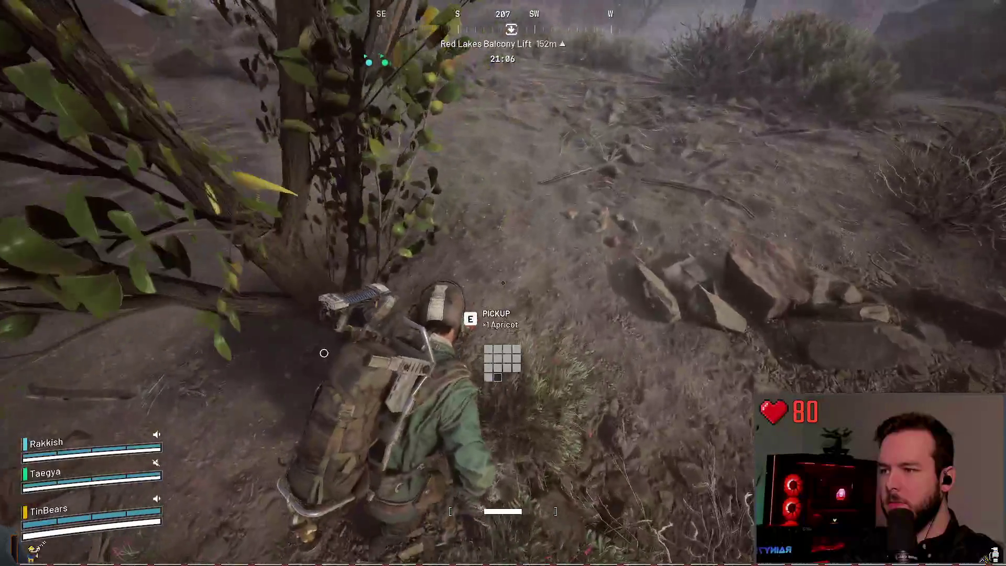
- Sort the Apricots in the backpack, leaving 13 of 14, and head toward Red Lakes Balcony
{"action": "key", "text": "Tab"}
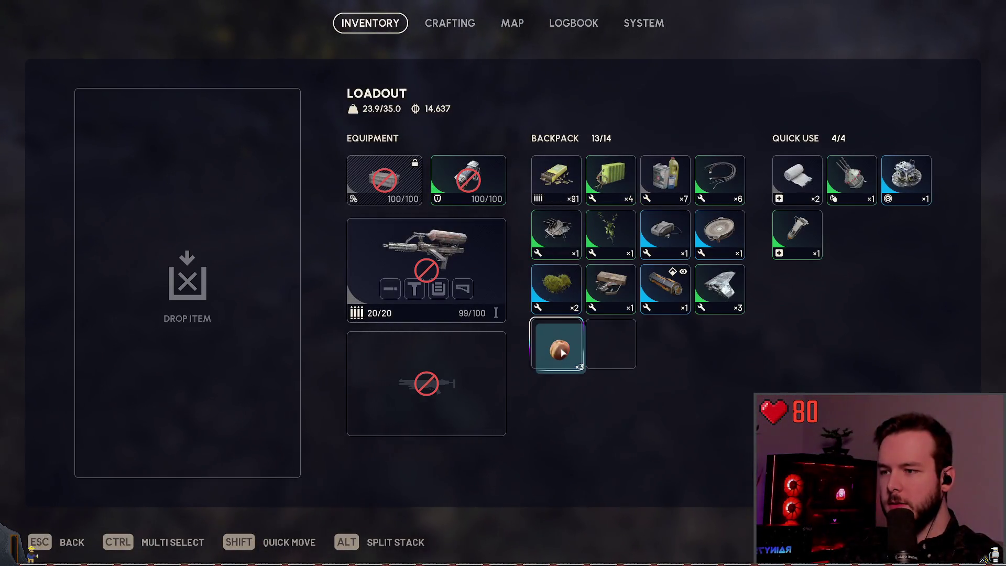
{"action": "key", "text": "Tab"}
{"action": "key", "text": "Tab"}
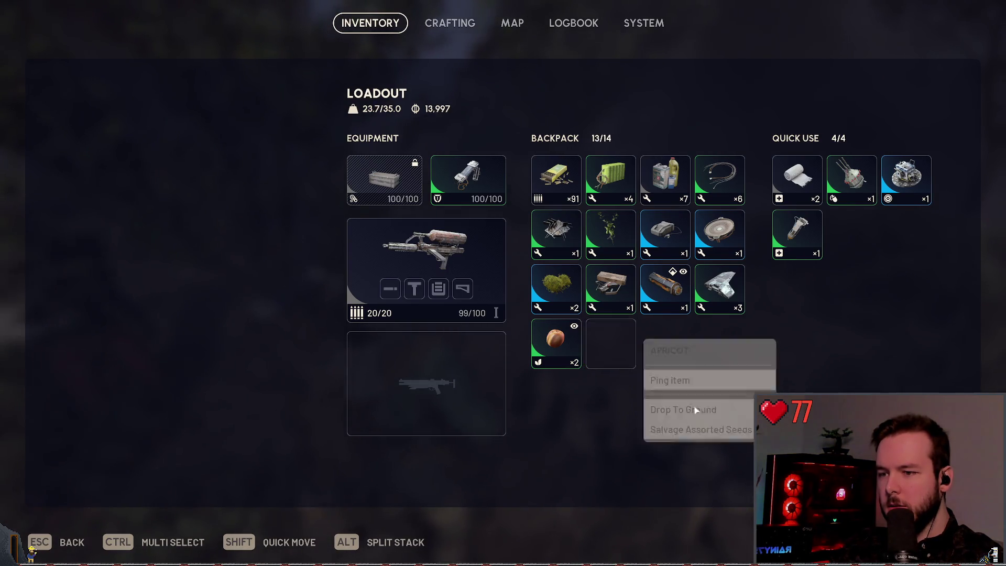
{"action": "key", "text": "Tab"}
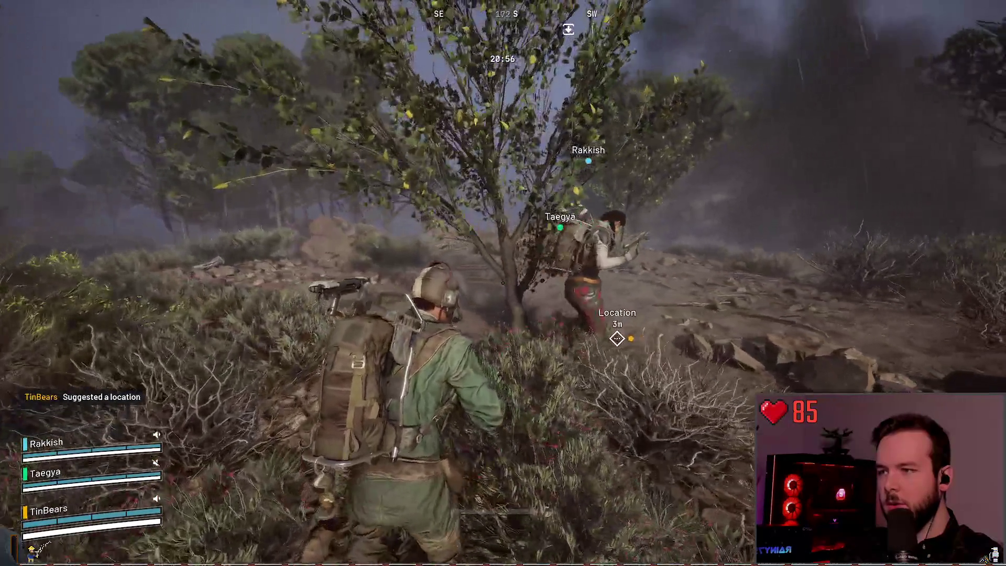
{"action": "key", "text": "w"}
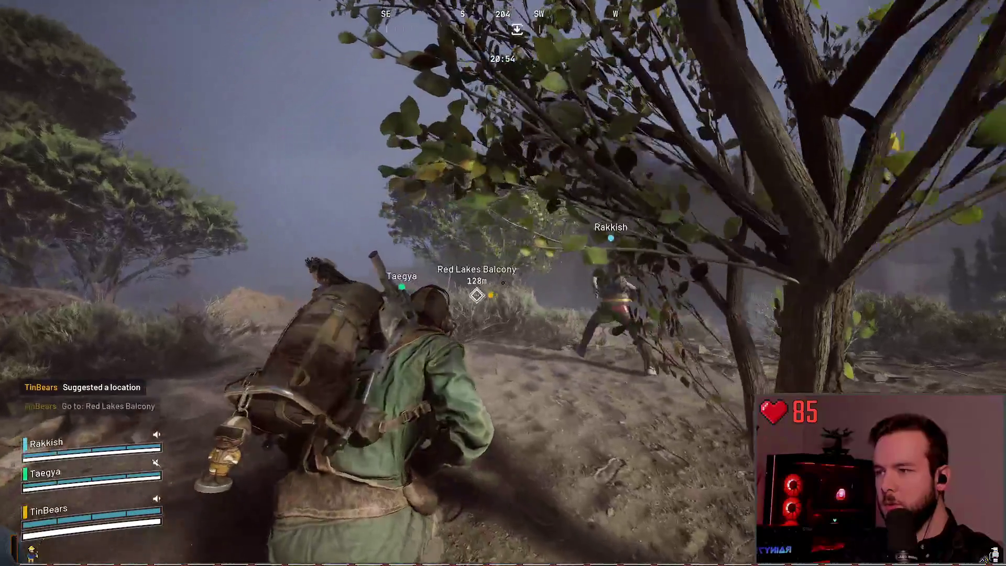
{"action": "key", "text": "w"}
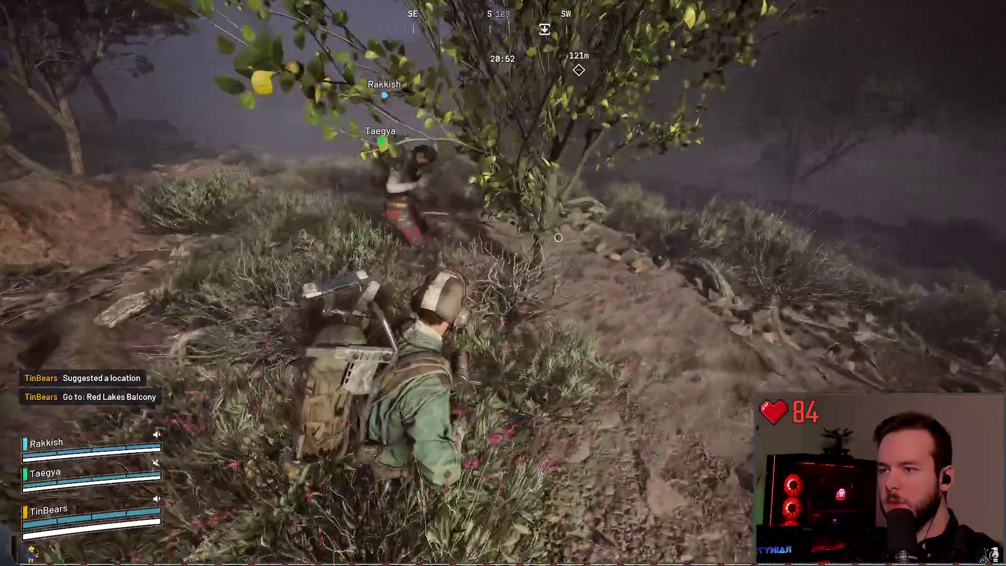
{"action": "key", "text": "w"}
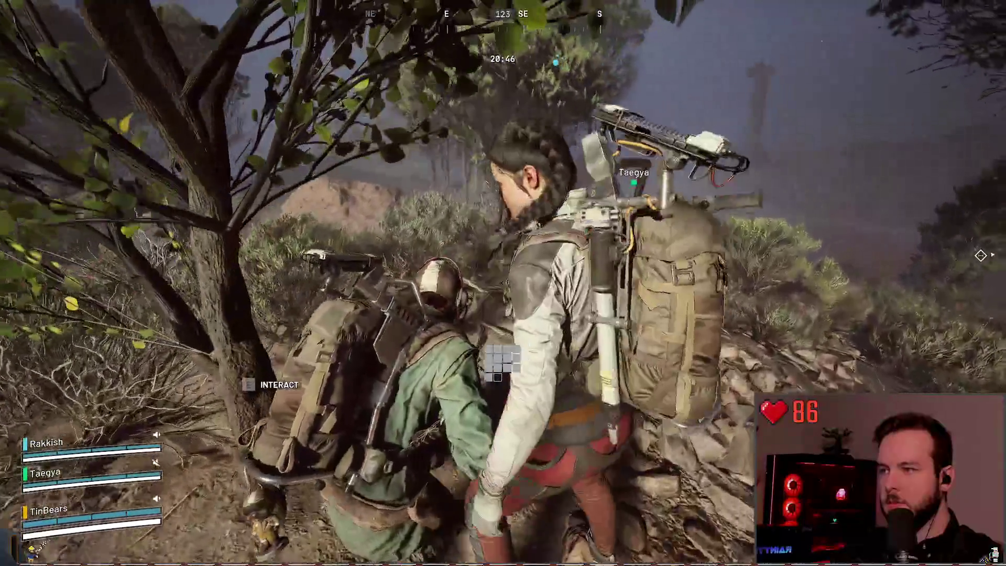
- Follow the teammates down the grassy slope toward Red Lakes Balcony Lift
{"action": "key", "text": "w"}
{"action": "key", "text": "w"}
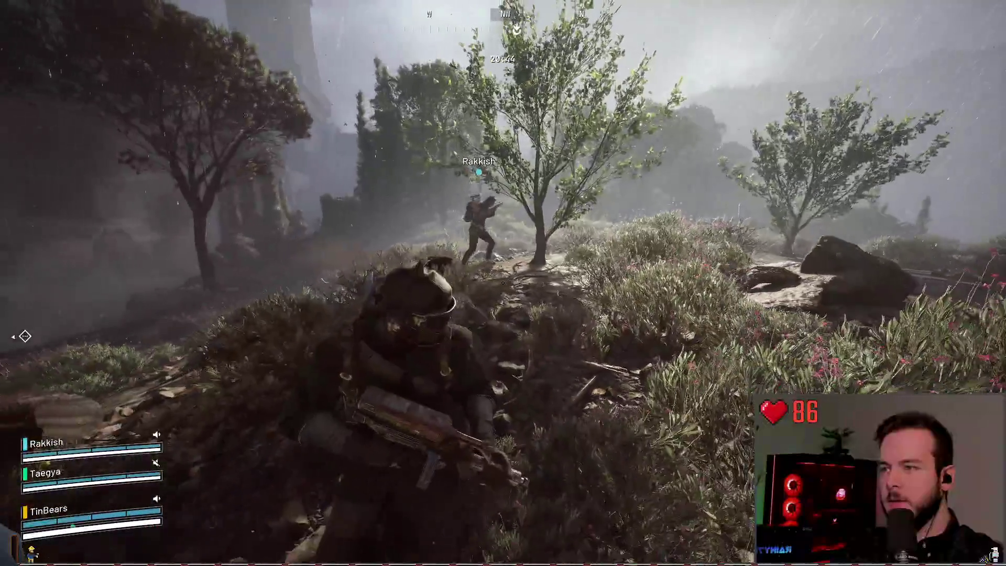
{"action": "key", "text": "w"}
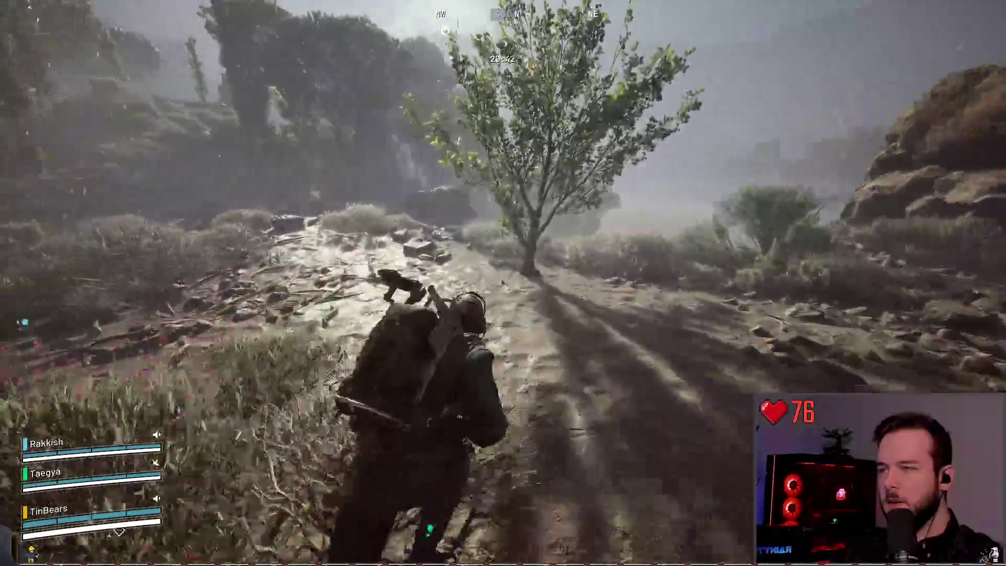
{"action": "key", "text": "w"}
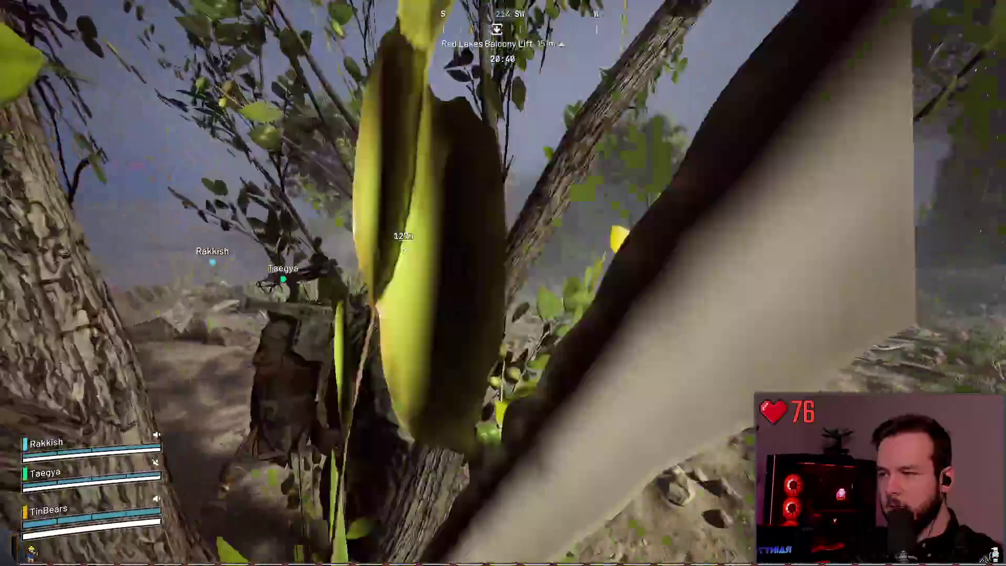
{"action": "key", "text": "w"}
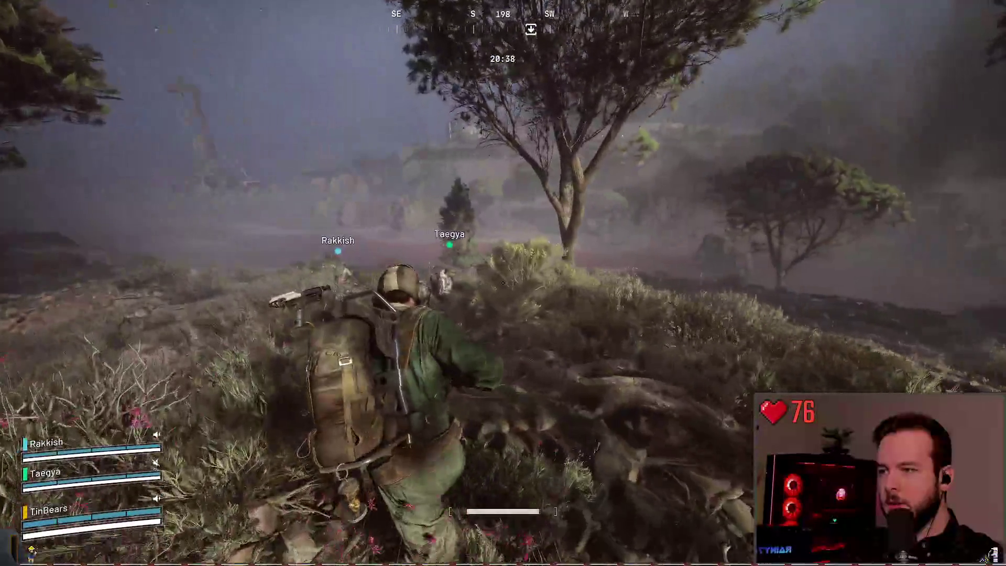
{"action": "key", "text": "w"}
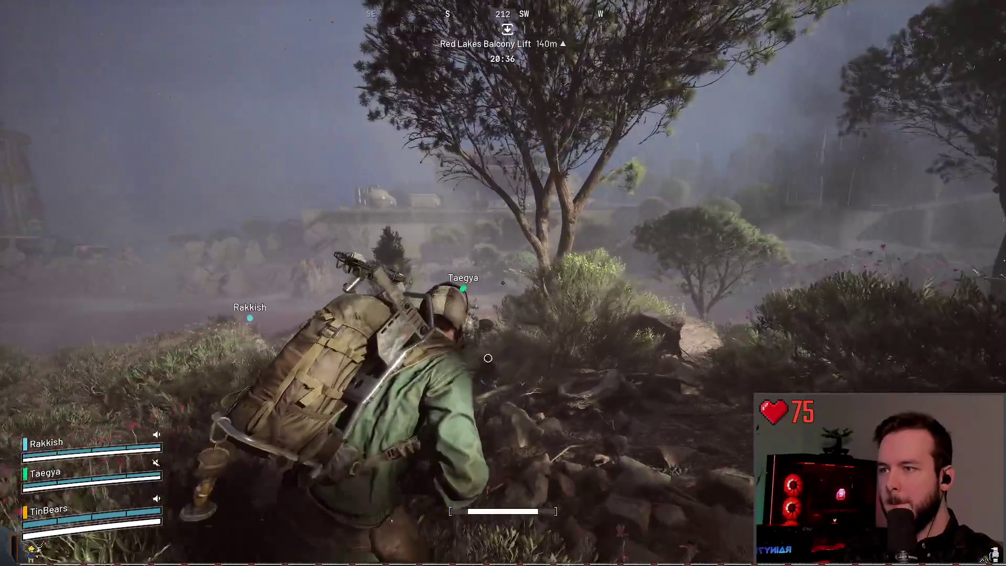
{"action": "key", "text": "w"}
{"action": "key", "text": "w"}
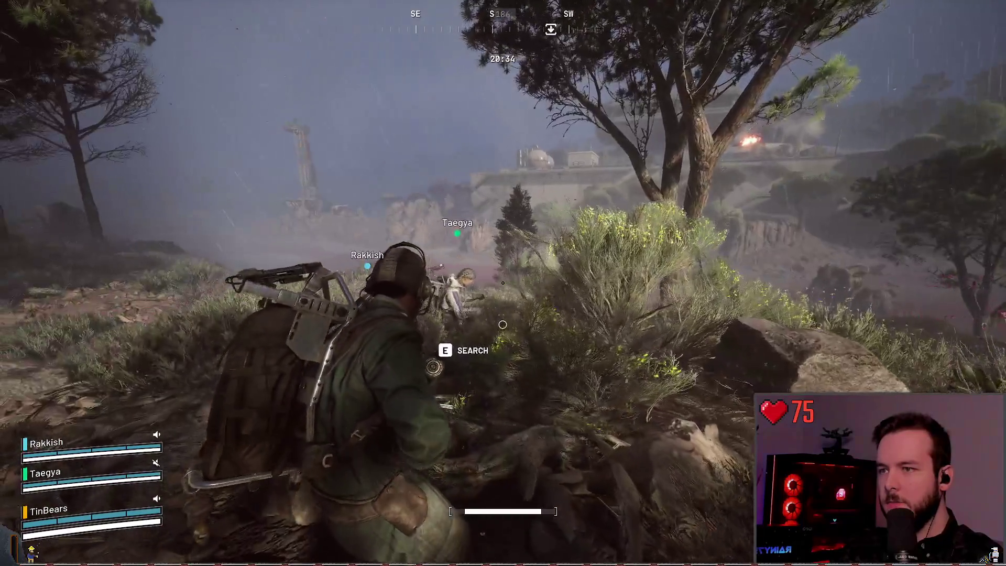
{"action": "key", "text": "w"}
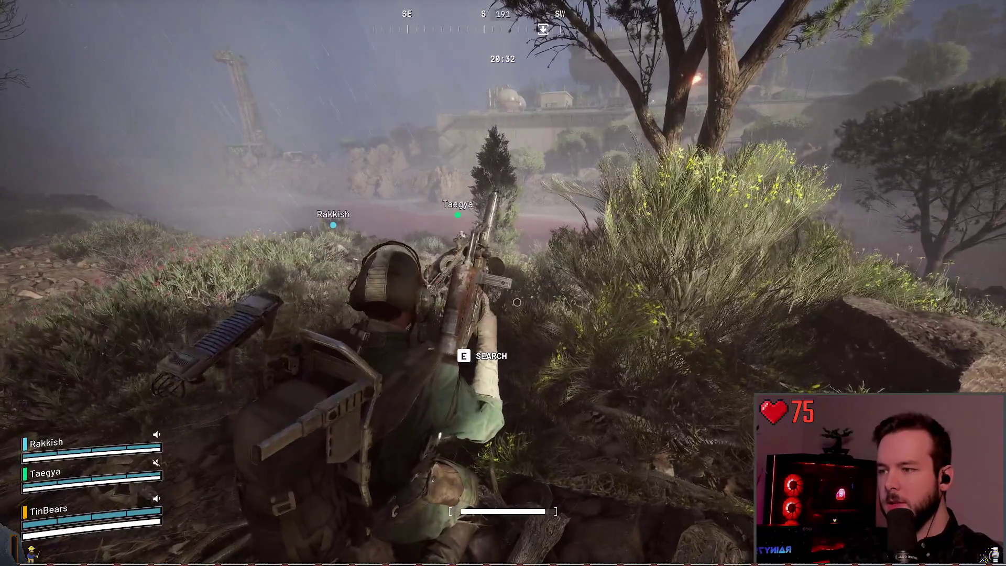
{"action": "key", "text": "w"}
- Loot the ARC Alloy and ARC Motion Core from the container in the brush
{"action": "key", "text": "e"}
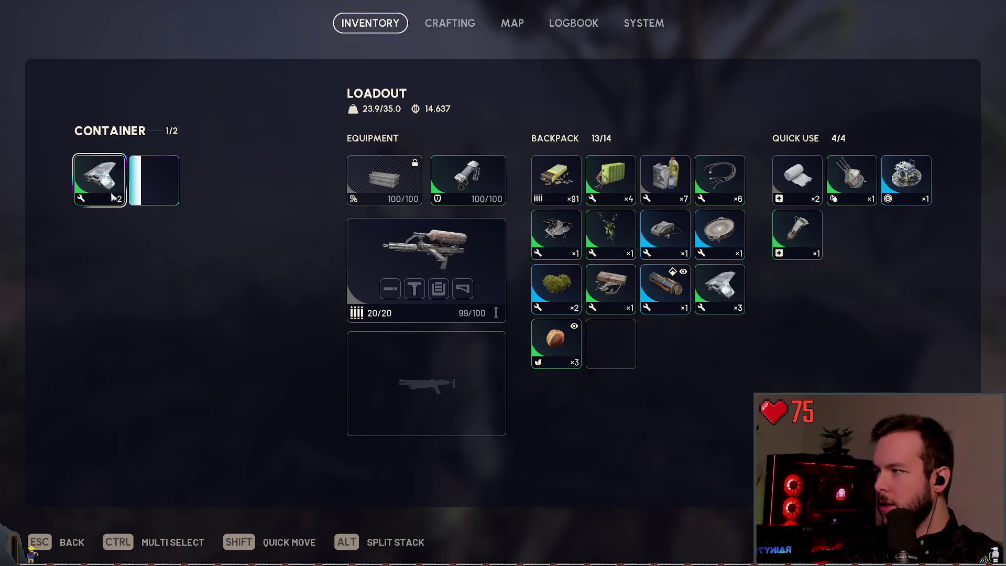
{"action": "left_click", "coordinate": [100, 180], "text": "shift"}
{"action": "left_click_drag", "start_coordinate": [158, 195], "coordinate": [451, 381]}
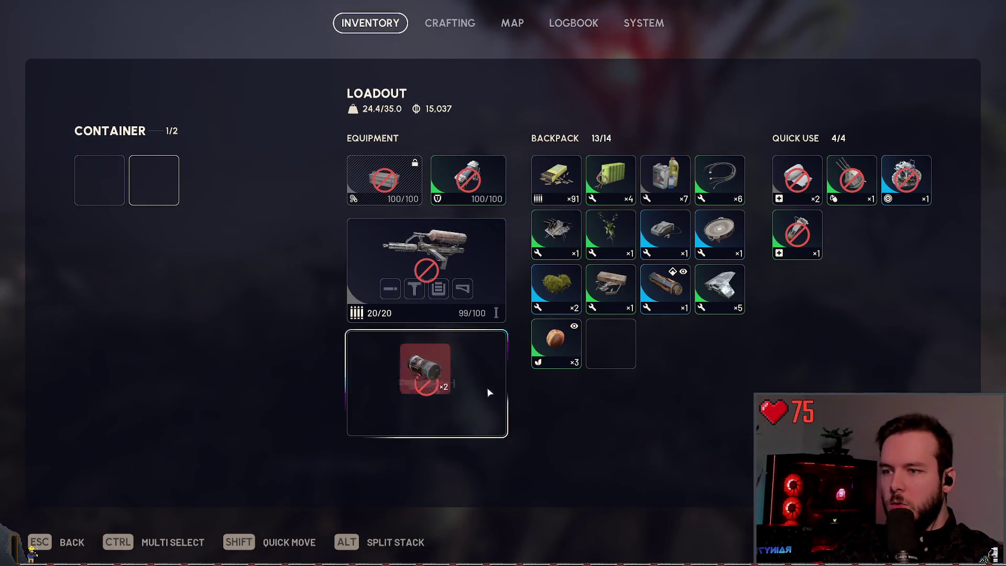
{"action": "key", "text": "Escape"}
{"action": "key", "text": "w"}
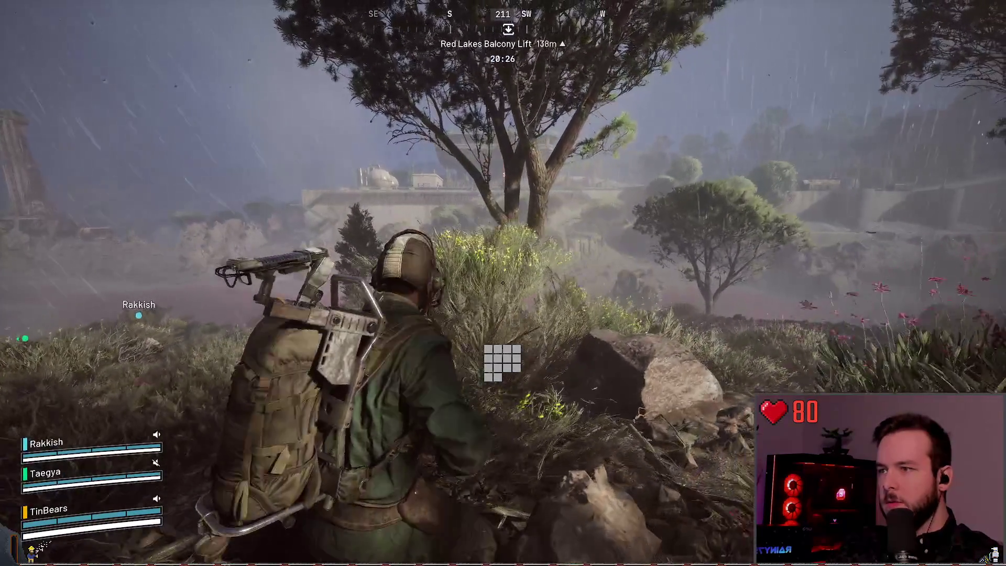
{"action": "key", "text": "Tab"}
{"action": "key", "text": "Tab"}
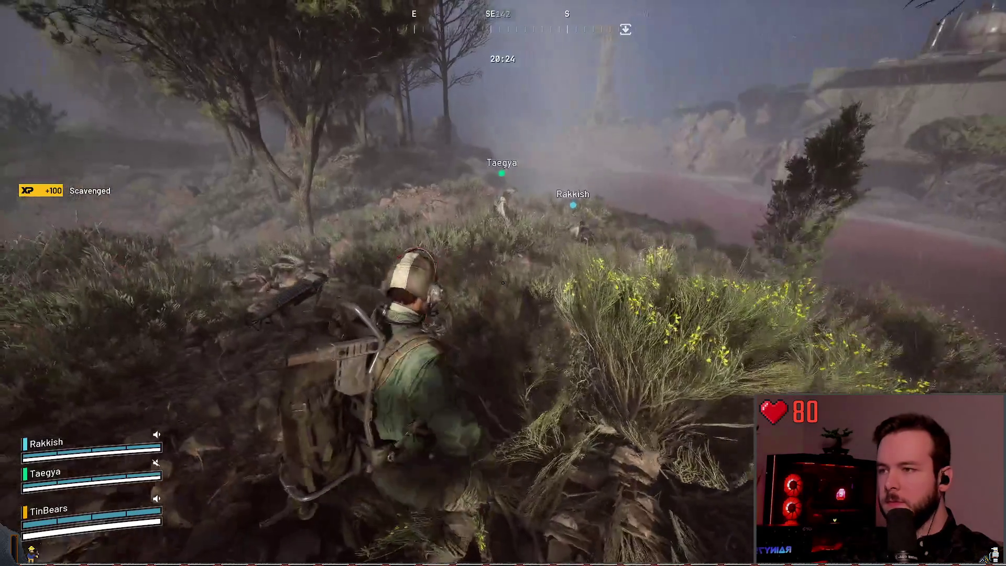
{"action": "key", "text": "Tab"}
{"action": "key", "text": "Tab"}
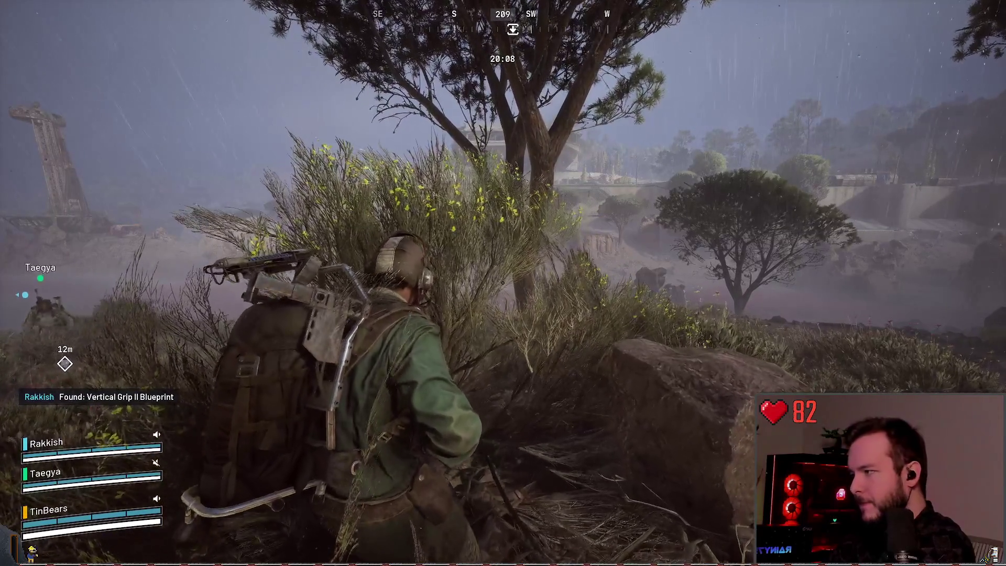
- Crouch through the brush after the teammates and aim down sights at the balcony
{"action": "key", "text": "w"}
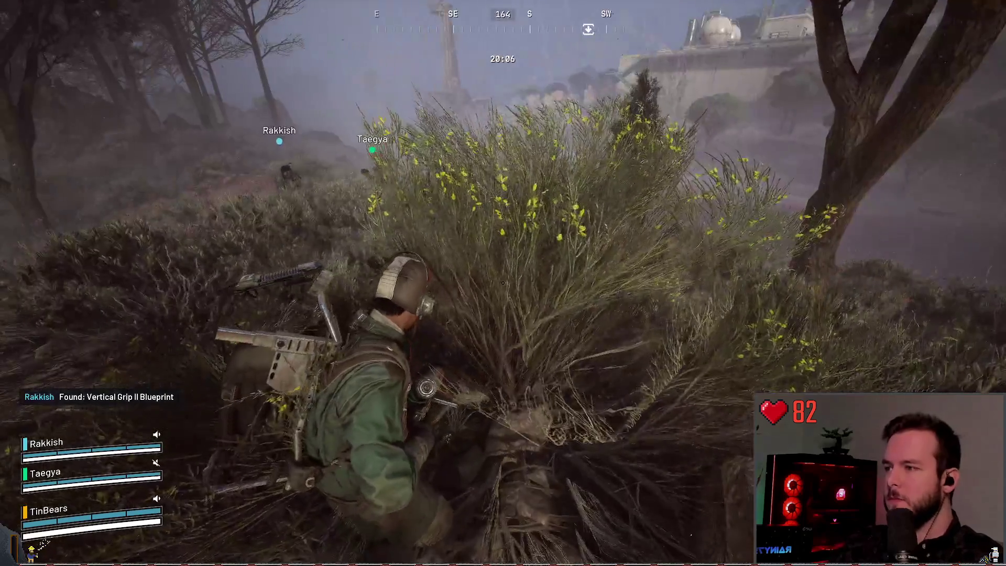
{"action": "key", "text": "w"}
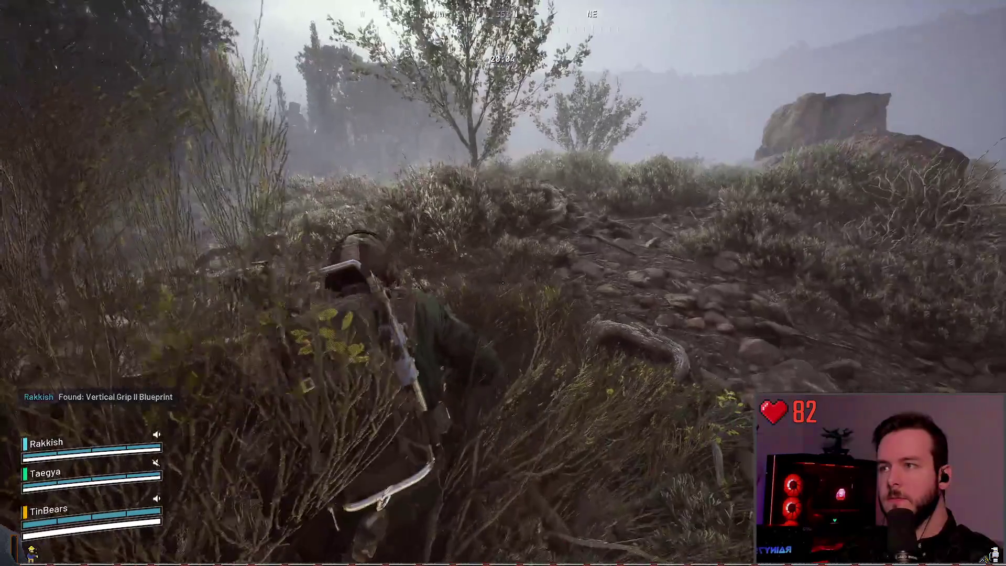
{"action": "key", "text": "w"}
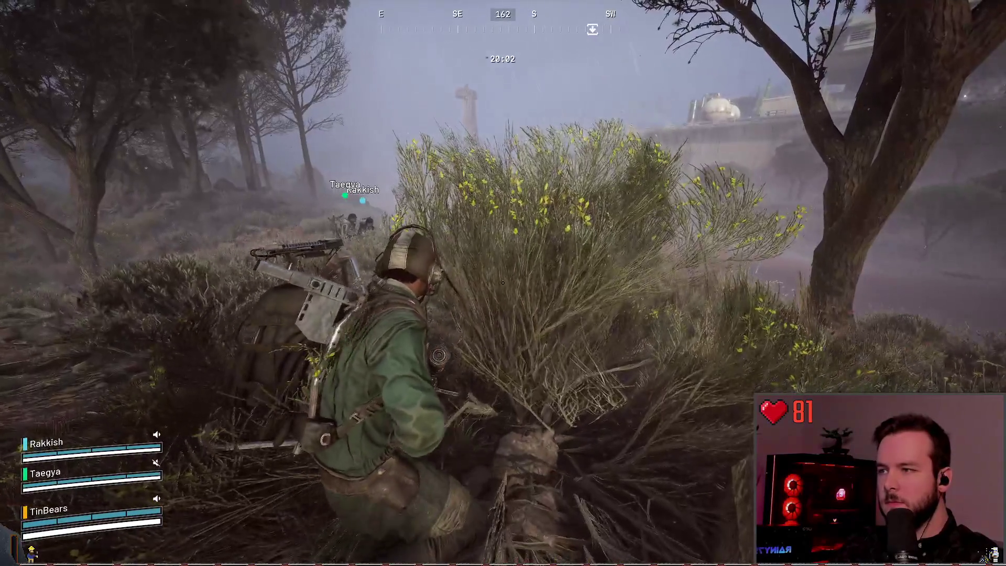
{"action": "key", "text": "w"}
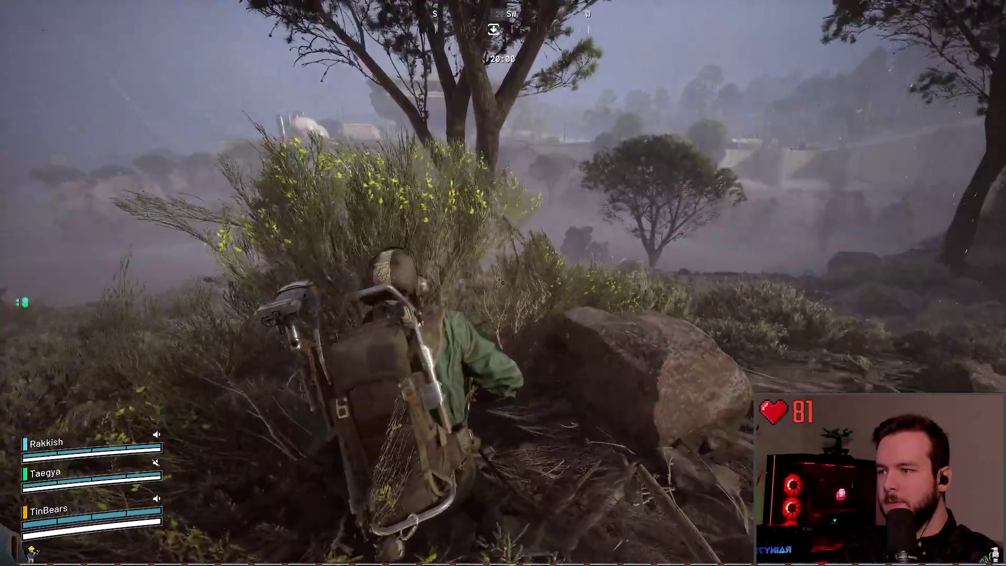
{"action": "key", "text": "w"}
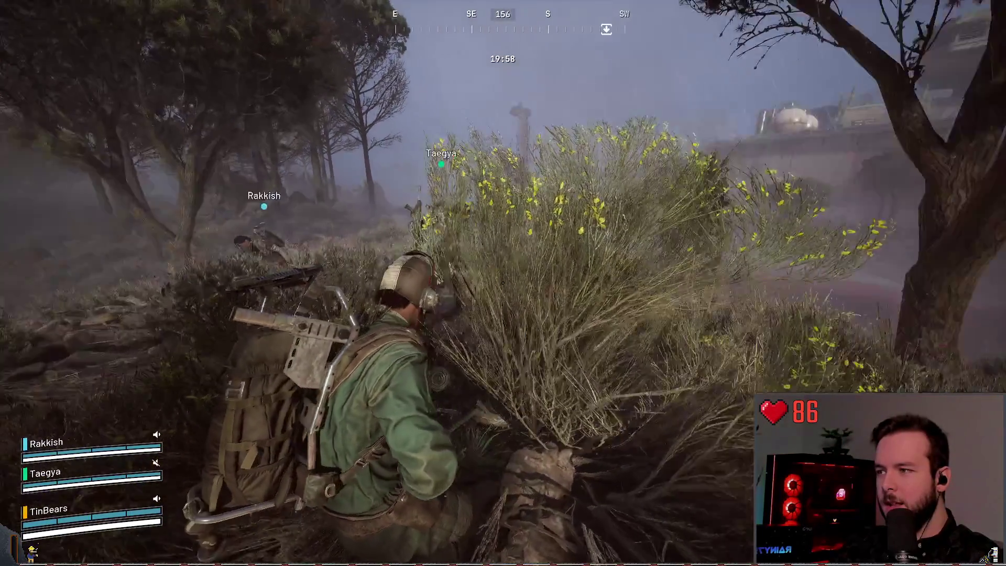
{"action": "key", "text": "w"}
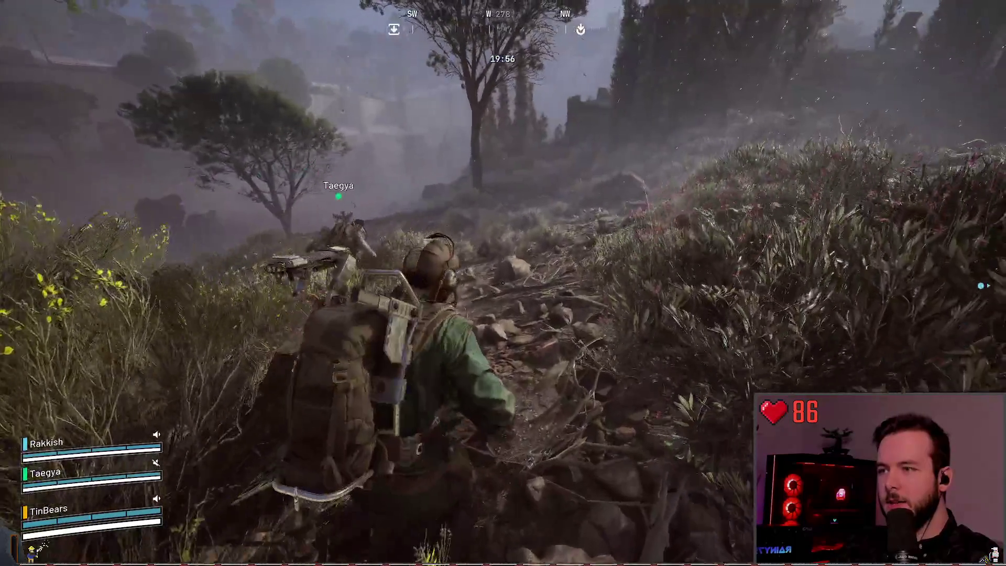
{"action": "key", "text": "w"}
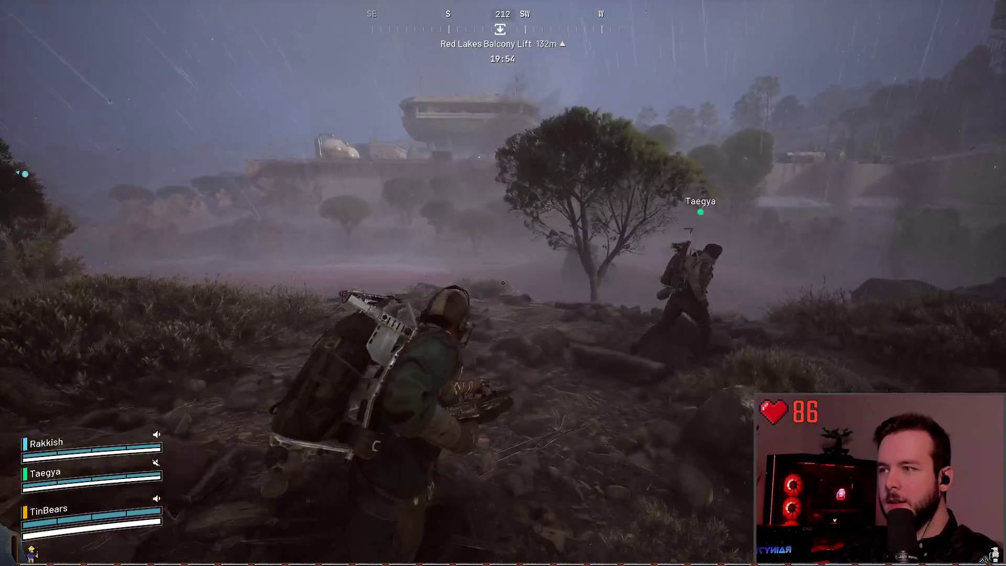
{"action": "key", "text": "w"}
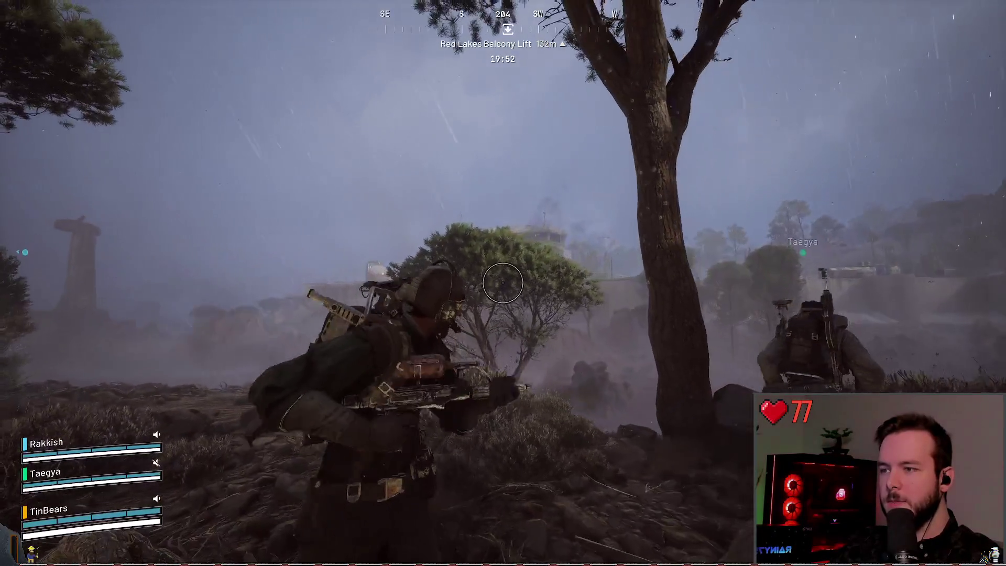
{"action": "key", "text": "w"}
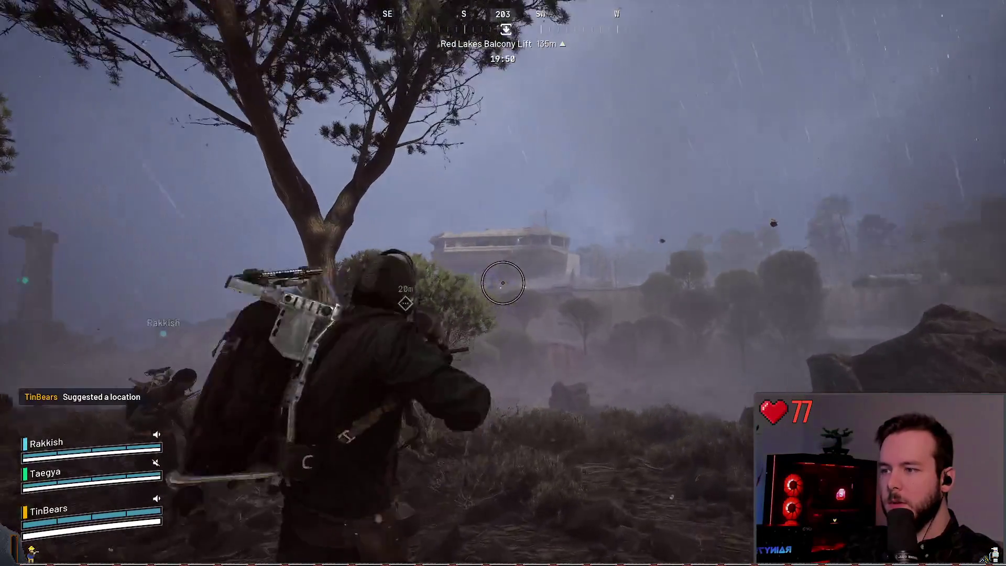
{"action": "right_click", "coordinate": [502, 283]}
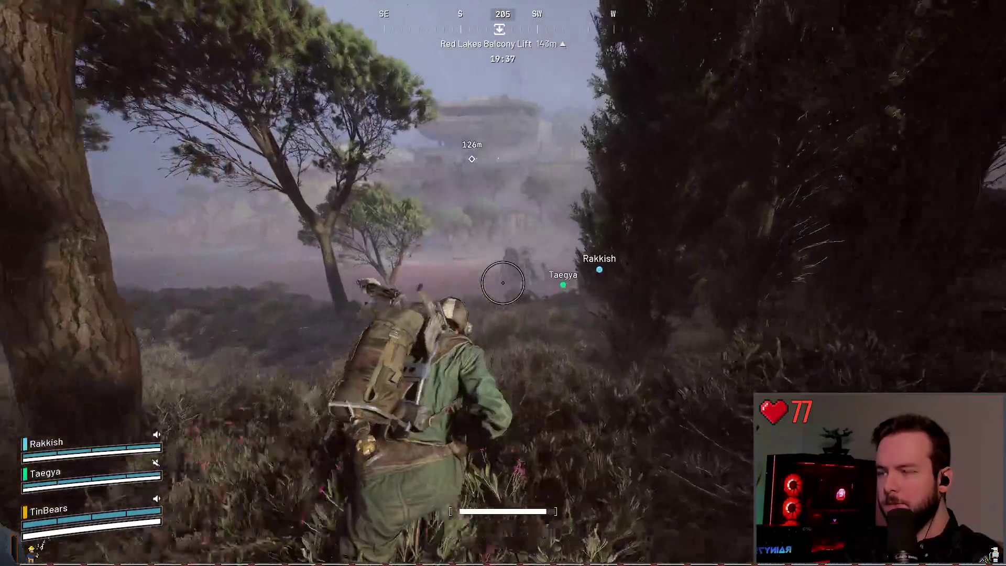
- Climb the stairs to the walkway by the tower building near the lift
{"action": "key", "text": "w"}
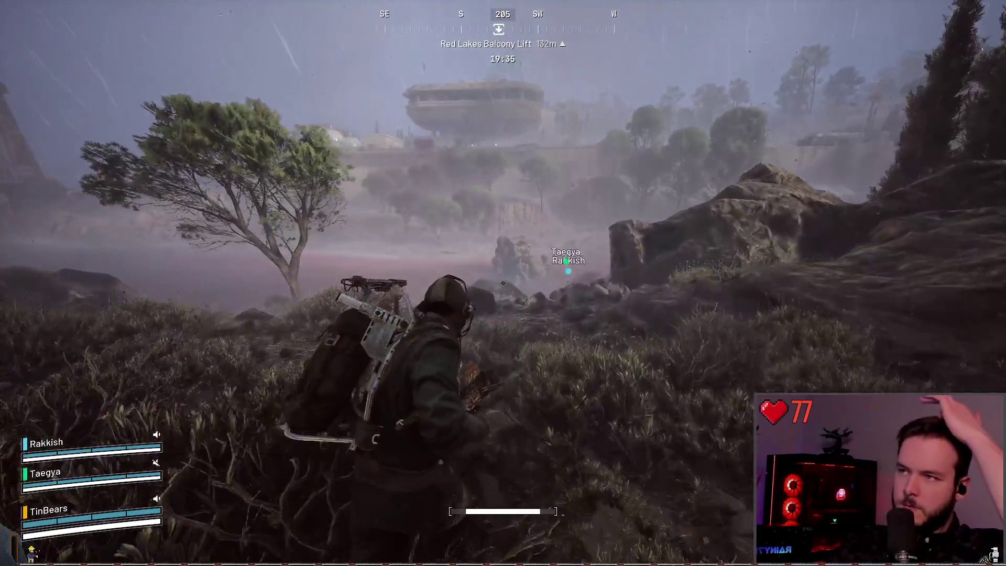
{"action": "key", "text": "w"}
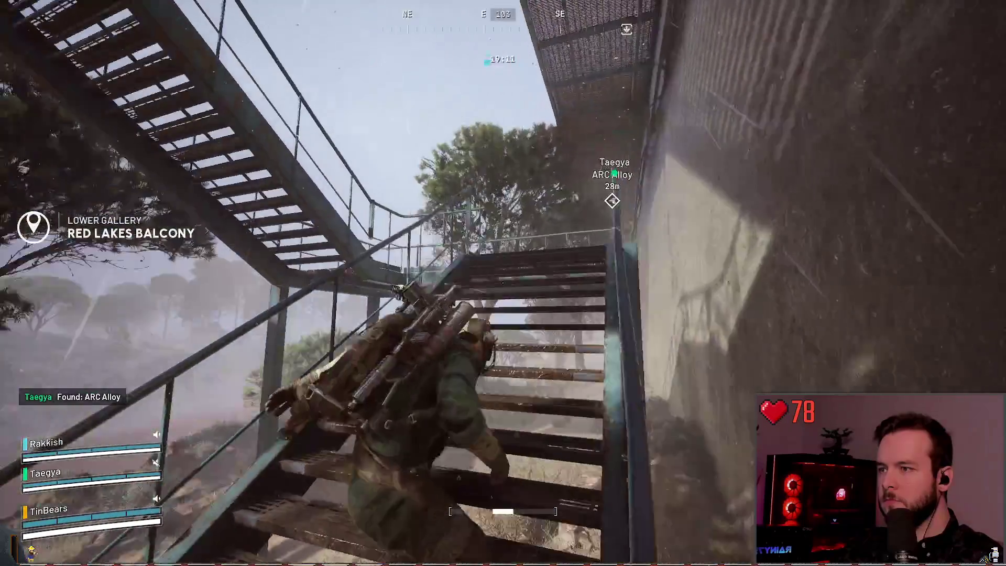
{"action": "key", "text": "w"}
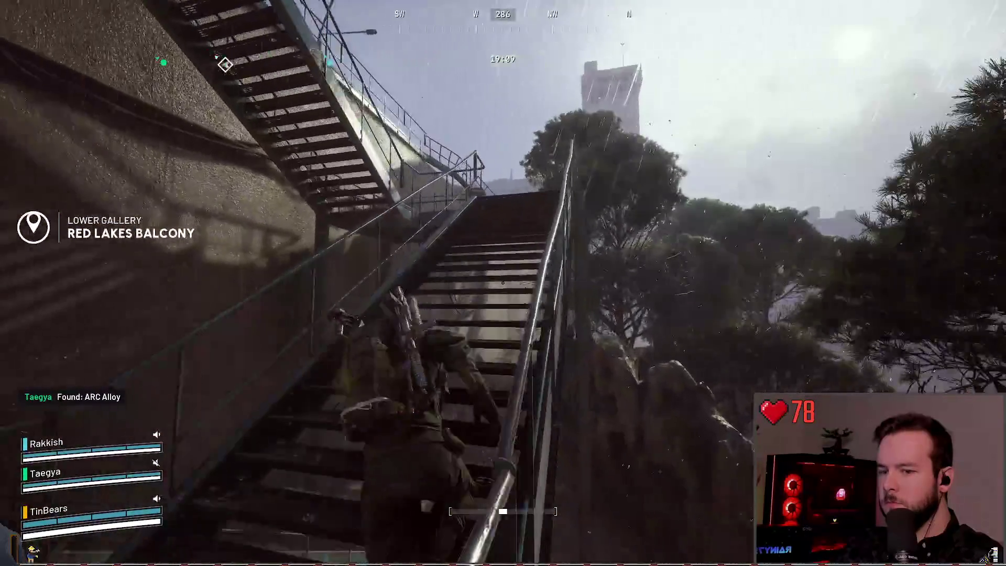
{"action": "key", "text": "w"}
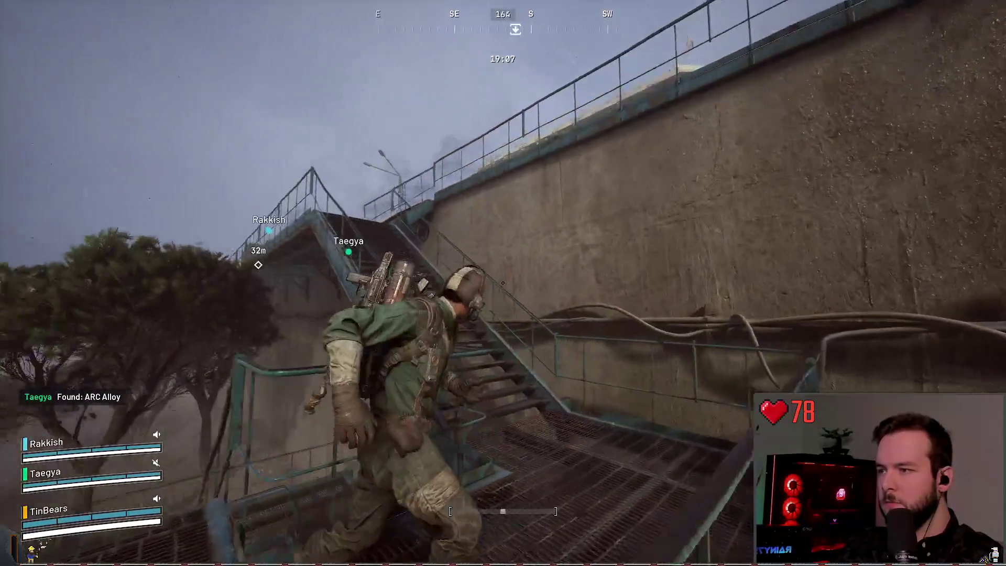
{"action": "key", "text": "w"}
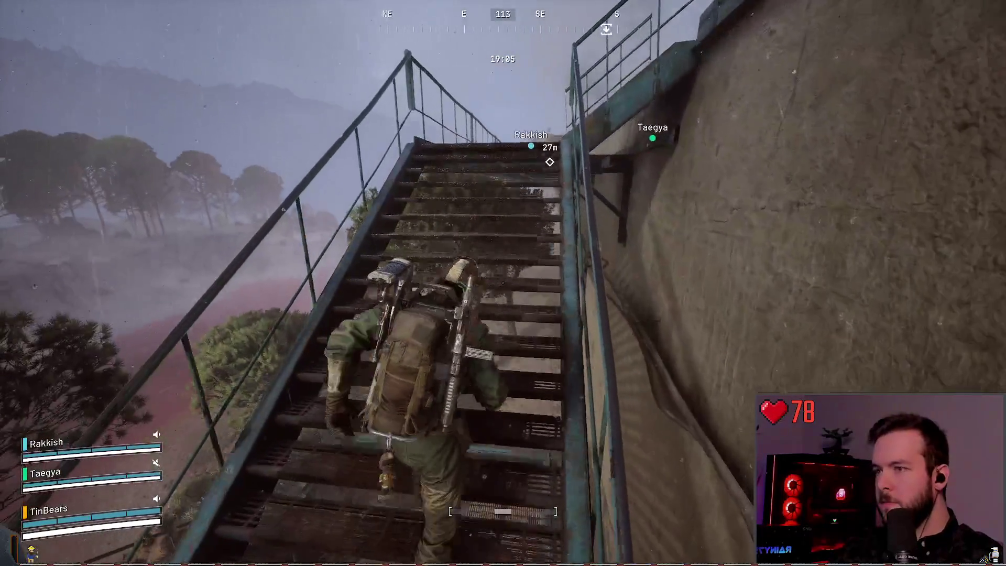
{"action": "key", "text": "w"}
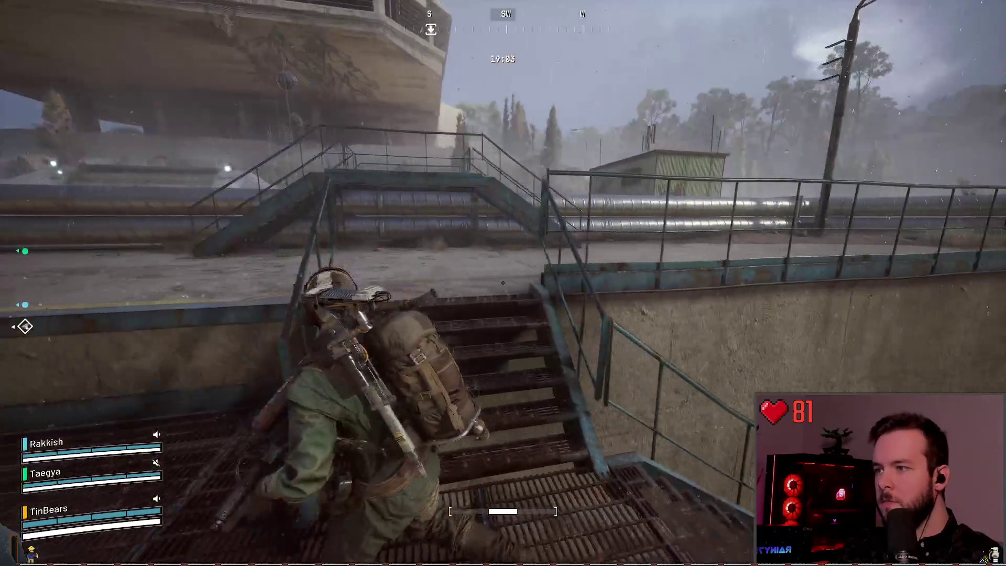
{"action": "key", "text": "w"}
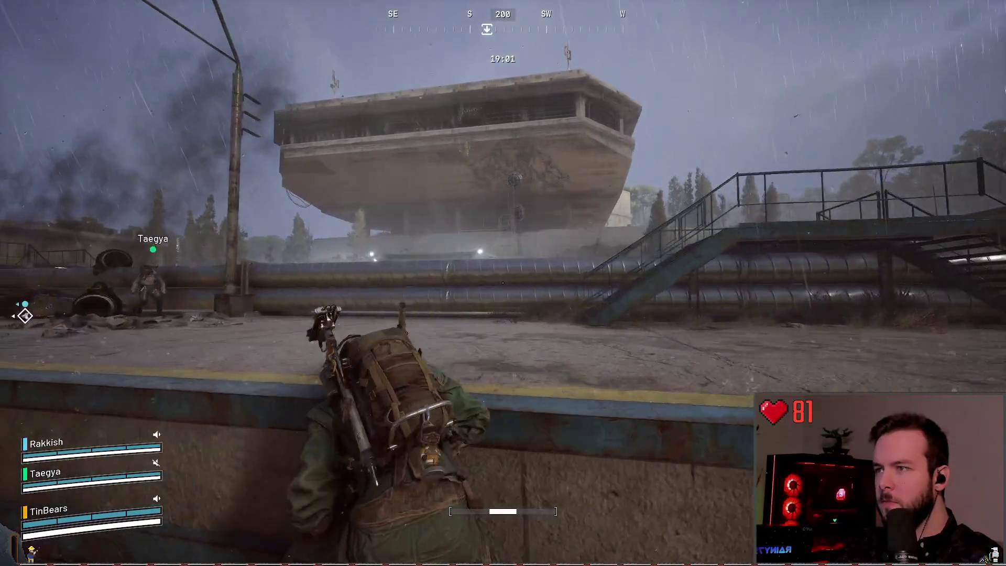
{"action": "key", "text": "w"}
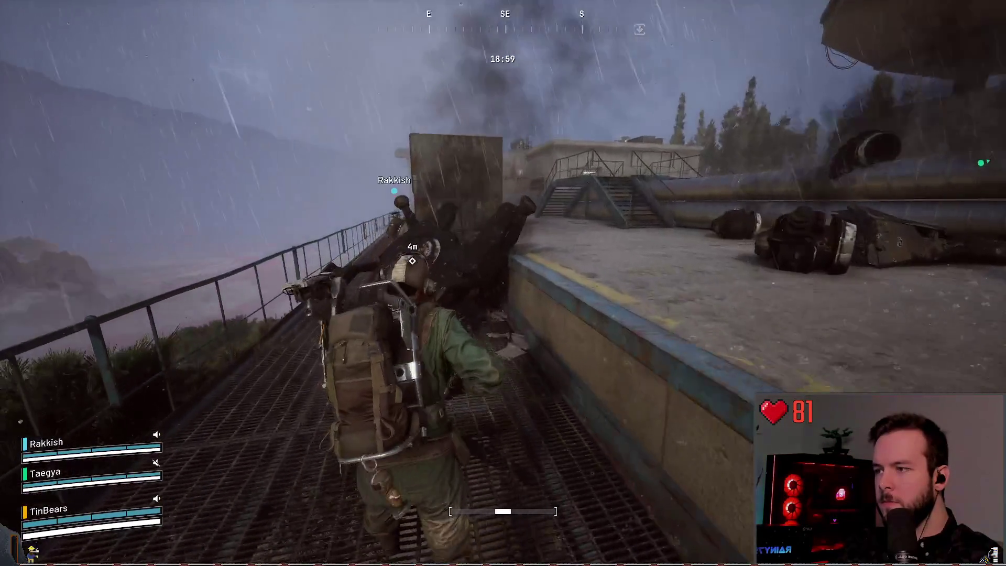
{"action": "key", "text": "w"}
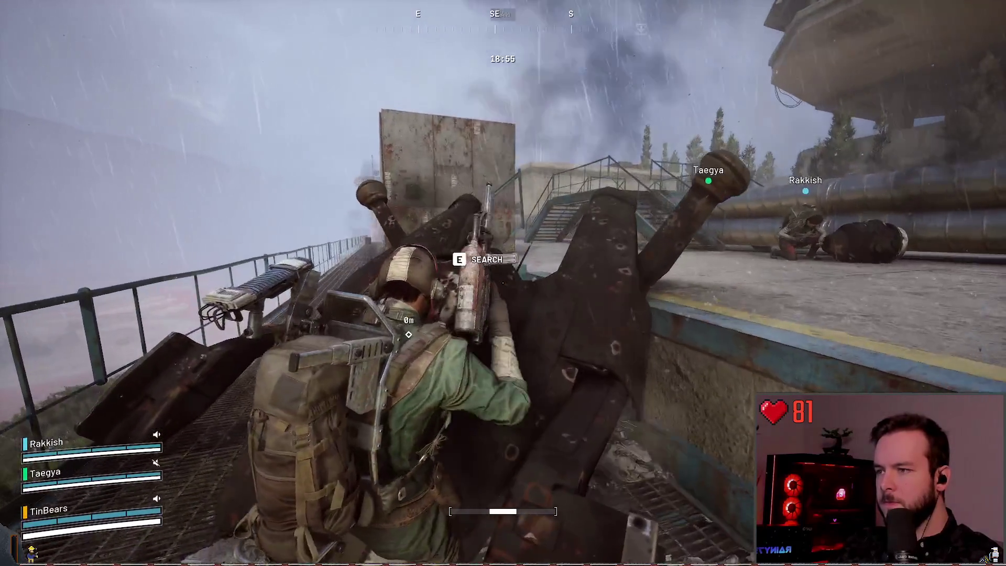
- Search the wreck by the pipes and take its ARC Alloy
{"action": "key", "text": "Tab"}
{"action": "key", "text": "Tab"}
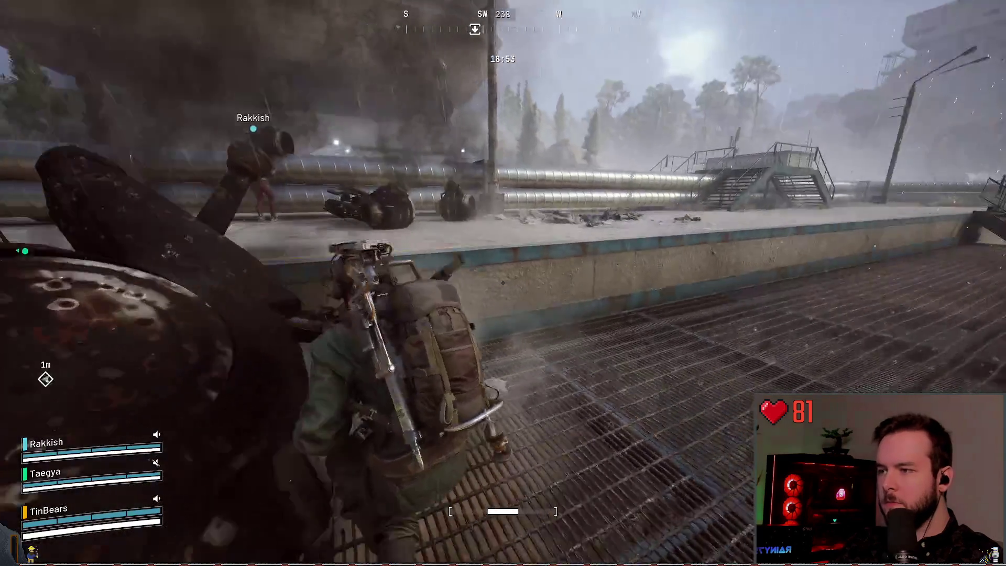
{"action": "key", "text": "w"}
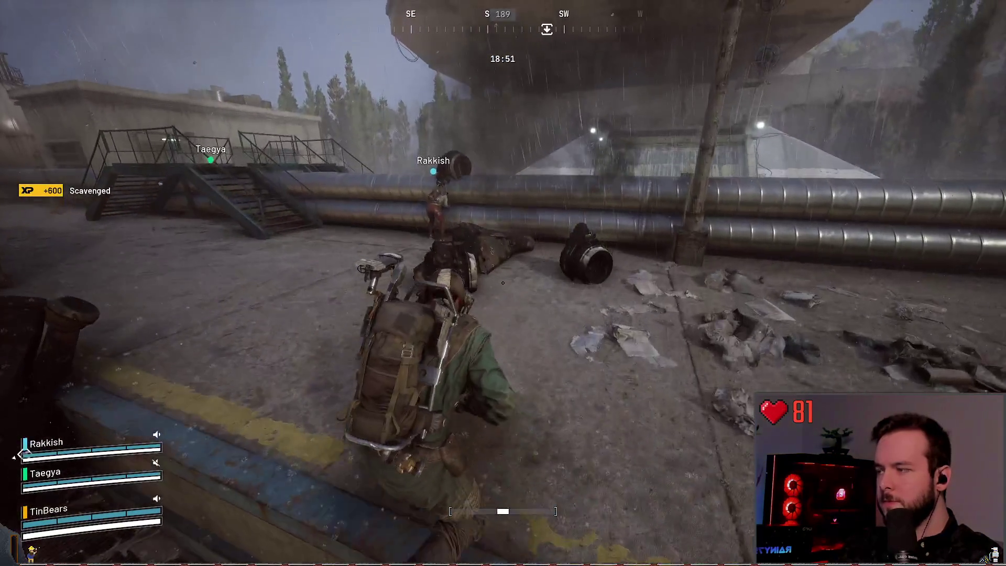
{"action": "key", "text": "e"}
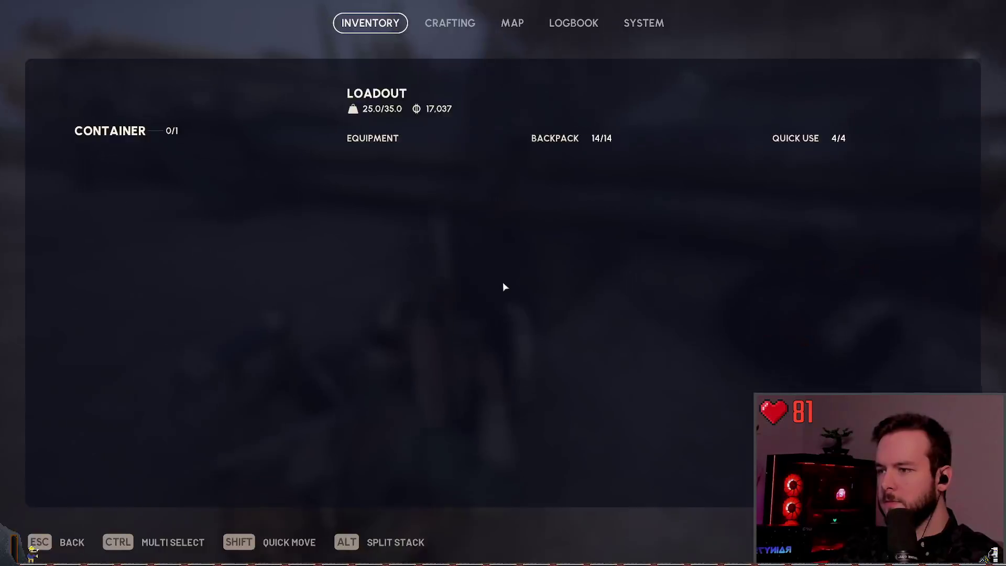
{"action": "left_click", "coordinate": [109, 194]}
{"action": "key", "text": "Escape"}
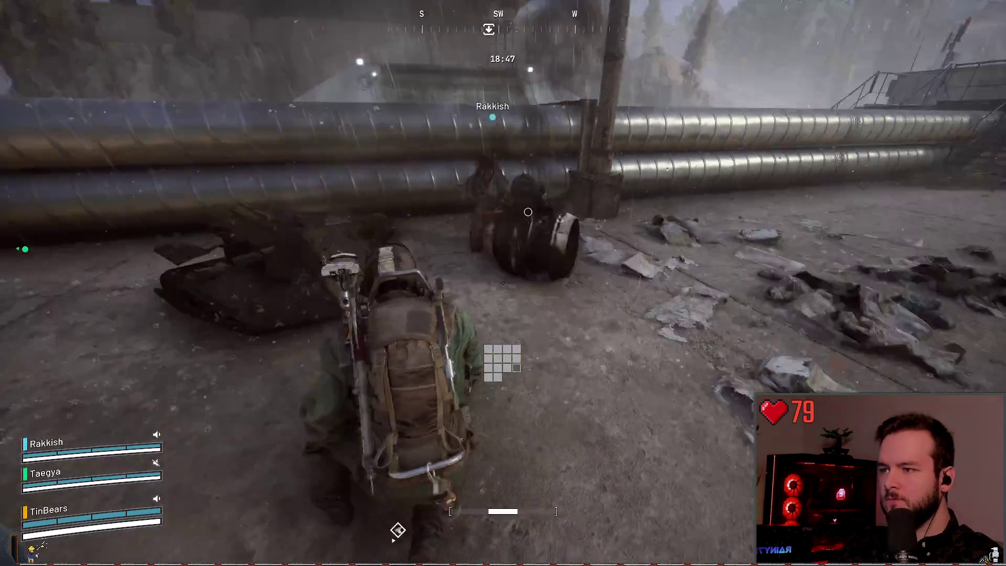
{"action": "key", "text": "w"}
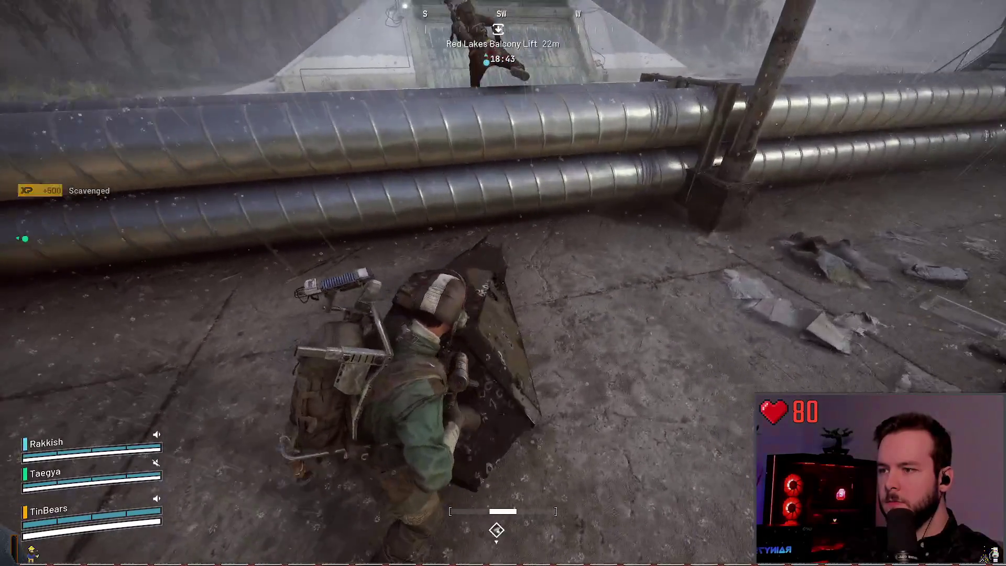
- Follow the teammates past the stairs and over the pipes into the locker room
{"action": "key", "text": "w"}
{"action": "key", "text": "w"}
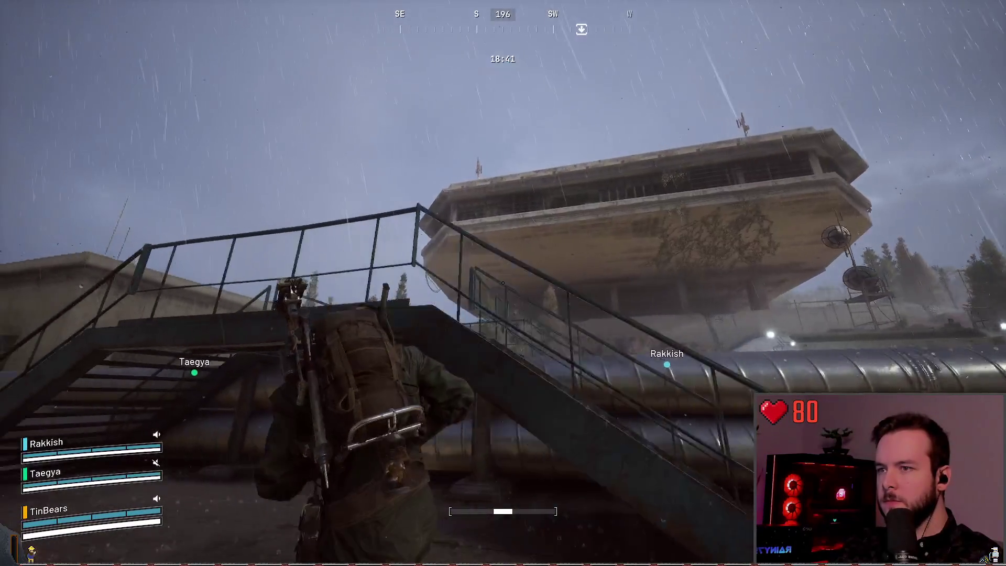
{"action": "key", "text": "w"}
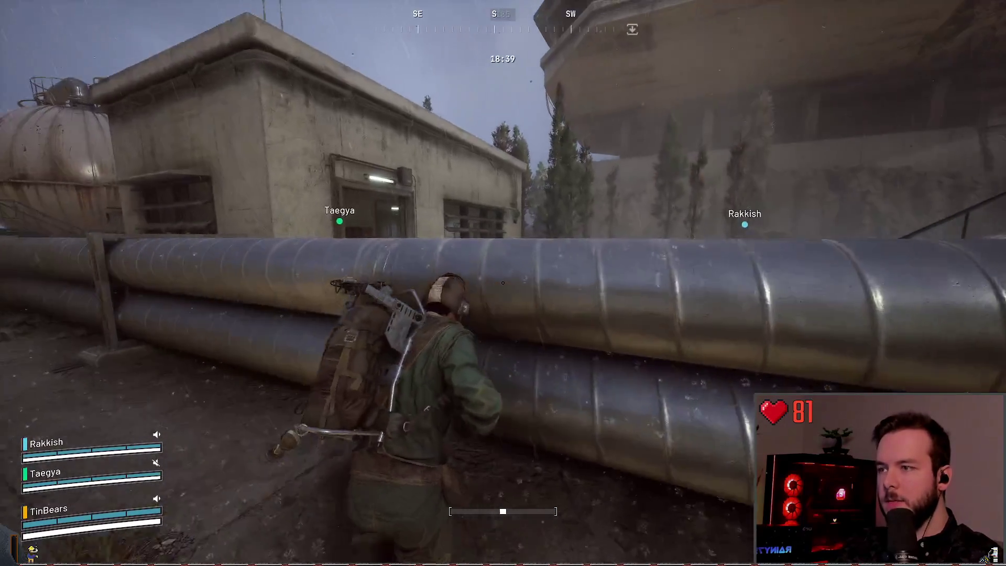
{"action": "key", "text": "w"}
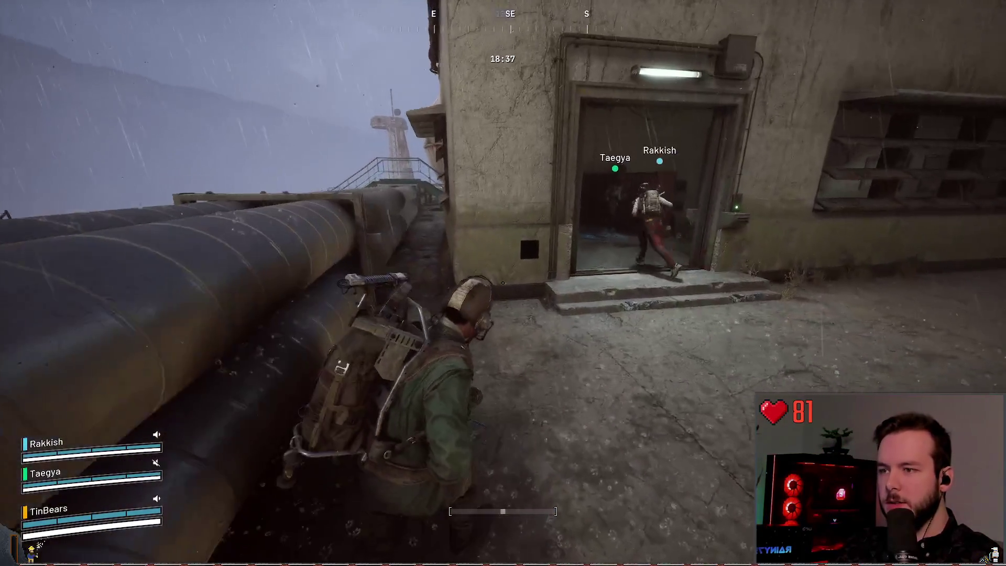
{"action": "key", "text": "w"}
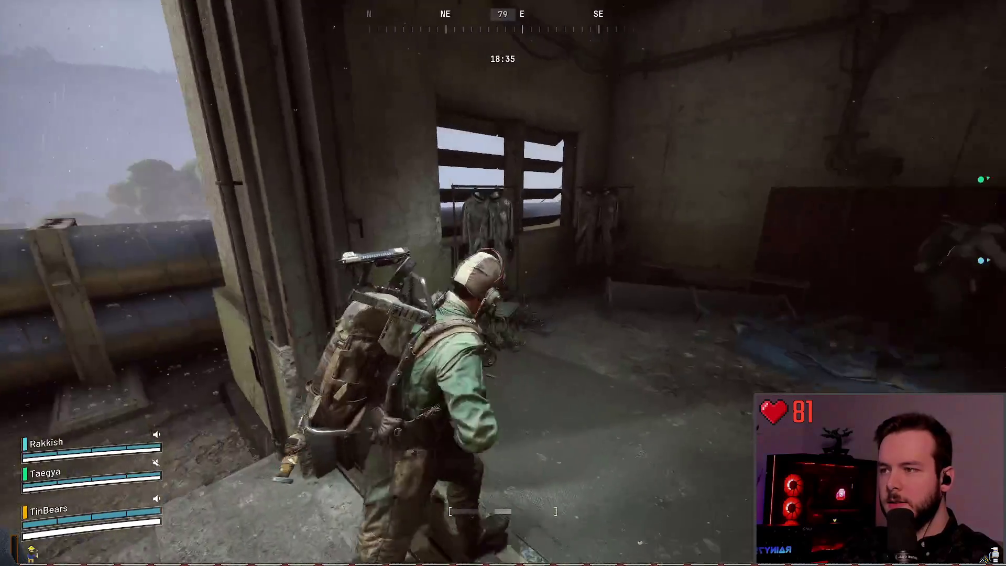
{"action": "key", "text": "w"}
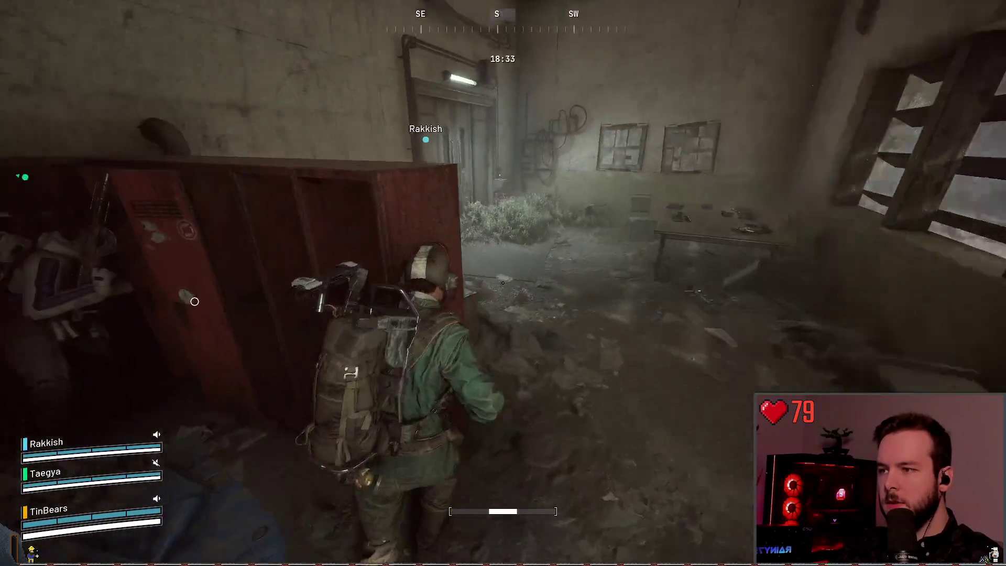
{"action": "key", "text": "w"}
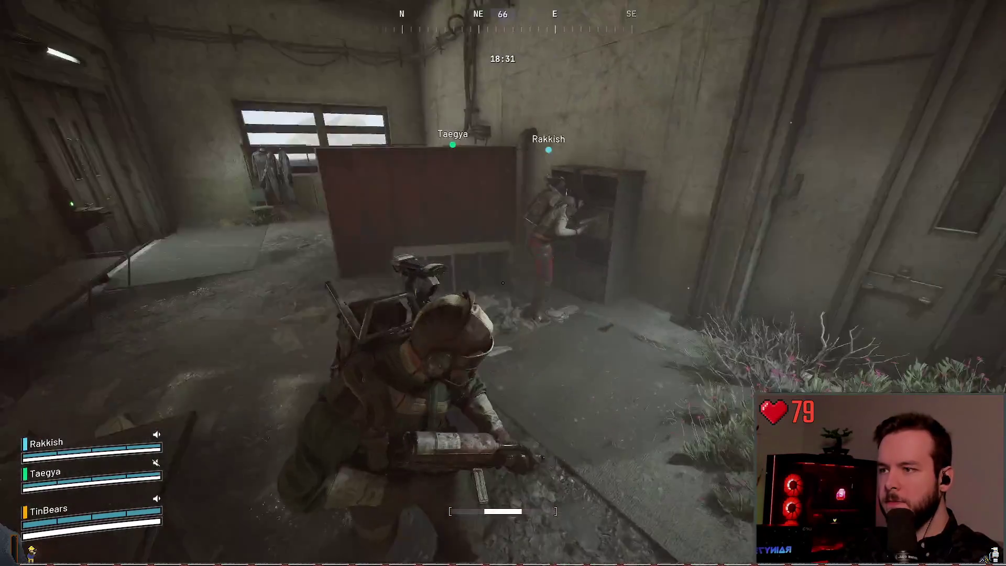
- Search the first cabinet and the next container for loot
{"action": "key", "text": "e"}
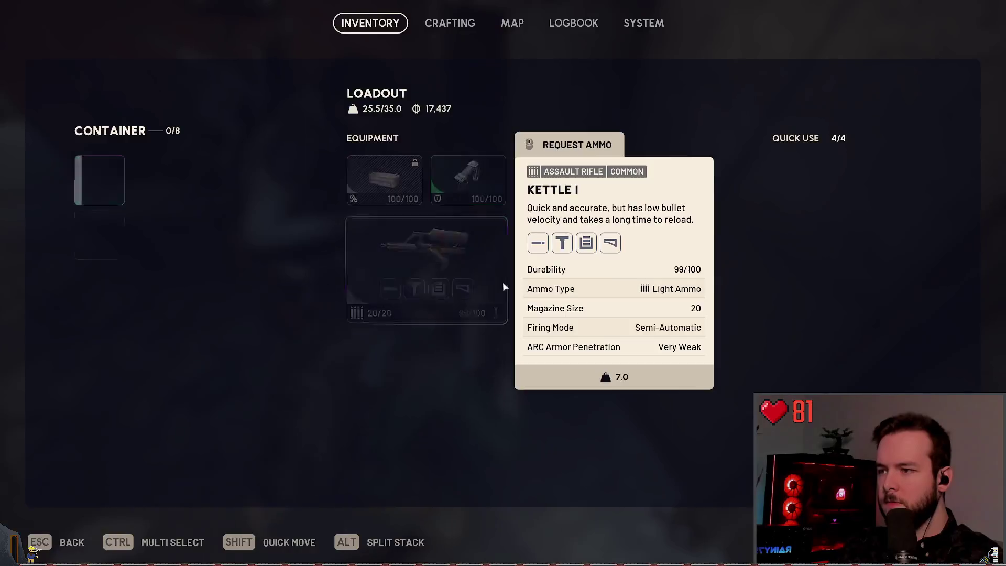
{"action": "mouse_move", "coordinate": [94, 185]}
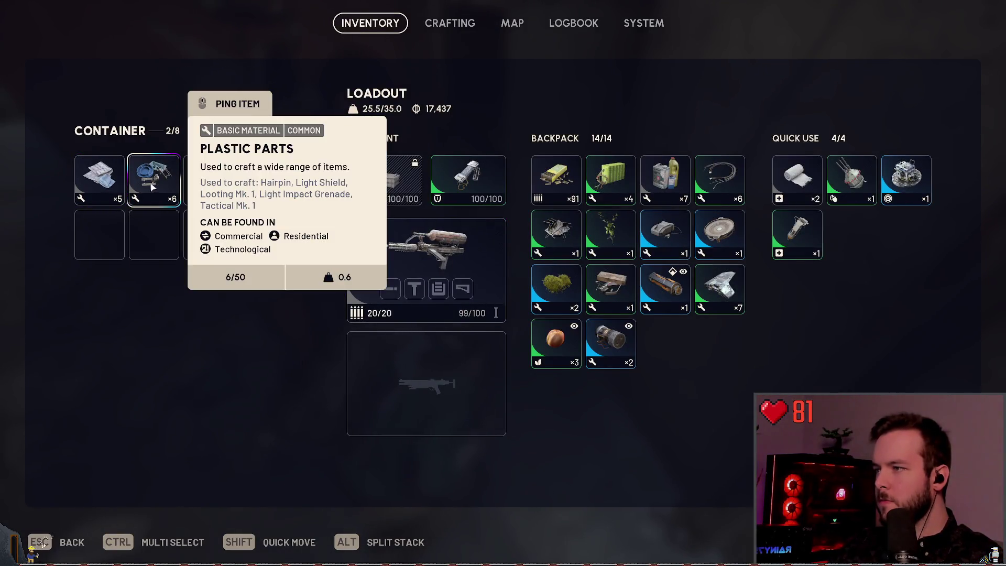
{"action": "key", "text": "Escape"}
{"action": "key", "text": "e"}
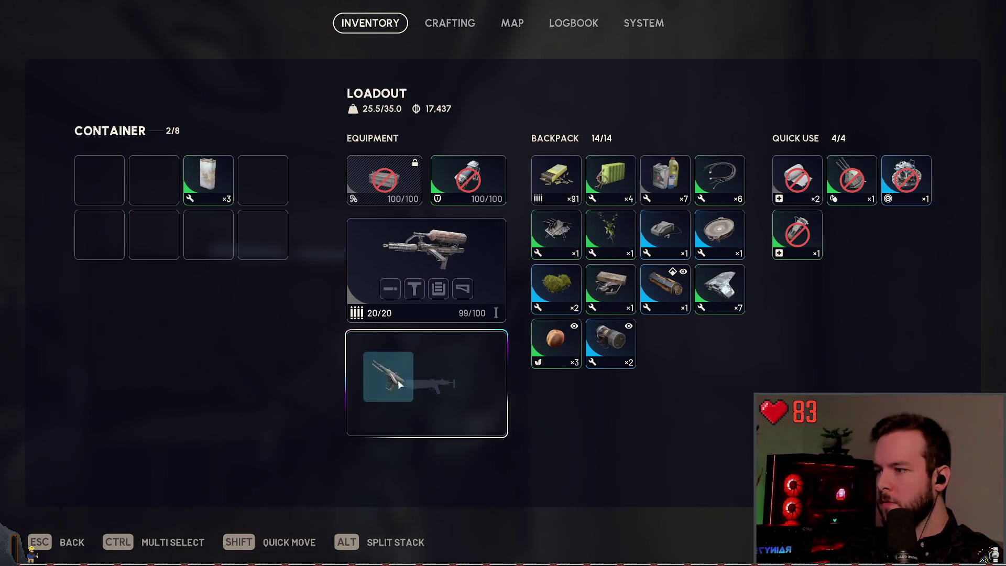
{"action": "key", "text": "Escape"}
- Search the neighbouring locker, take the Ruined Accordion in place of Chemicals, and leave the Humidifier
{"action": "key", "text": "e"}
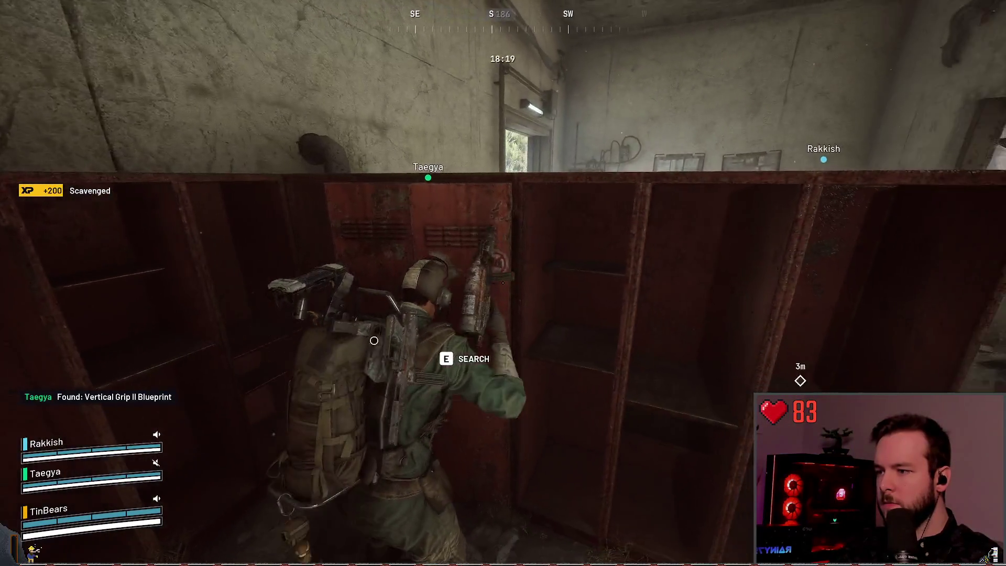
{"action": "key", "text": "e"}
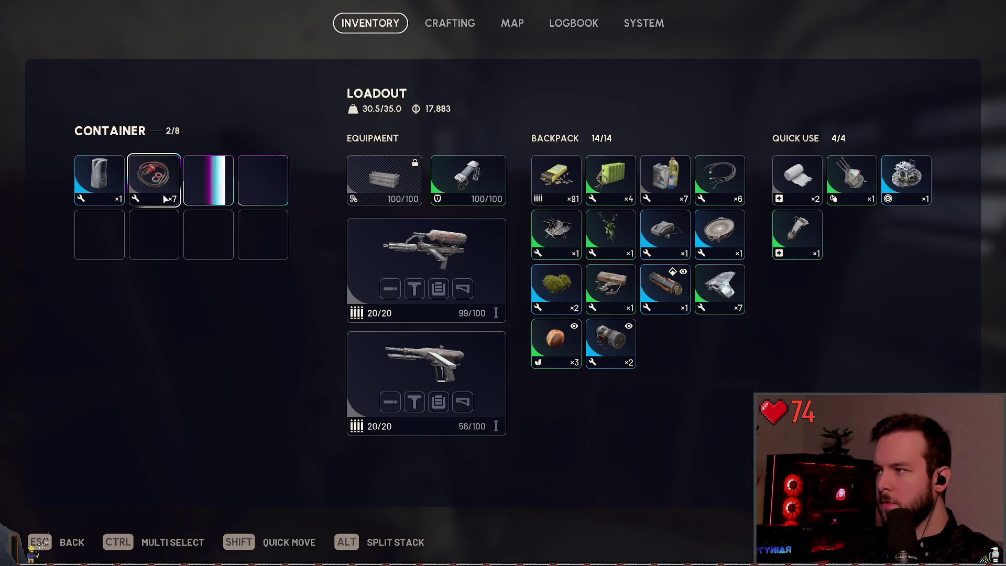
{"action": "mouse_move", "coordinate": [261, 191]}
{"action": "left_mouse_down"}
{"action": "mouse_move", "coordinate": [373, 366]}
{"action": "mouse_move", "coordinate": [553, 299]}
{"action": "mouse_move", "coordinate": [553, 355]}
{"action": "mouse_move", "coordinate": [608, 238]}
{"action": "mouse_move", "coordinate": [558, 236]}
{"action": "mouse_move", "coordinate": [724, 171]}
{"action": "mouse_move", "coordinate": [561, 236]}
{"action": "mouse_move", "coordinate": [674, 175]}
{"action": "mouse_move", "coordinate": [665, 175]}
{"action": "left_mouse_up"}
{"action": "left_click_drag", "start_coordinate": [279, 192], "coordinate": [295, 199]}
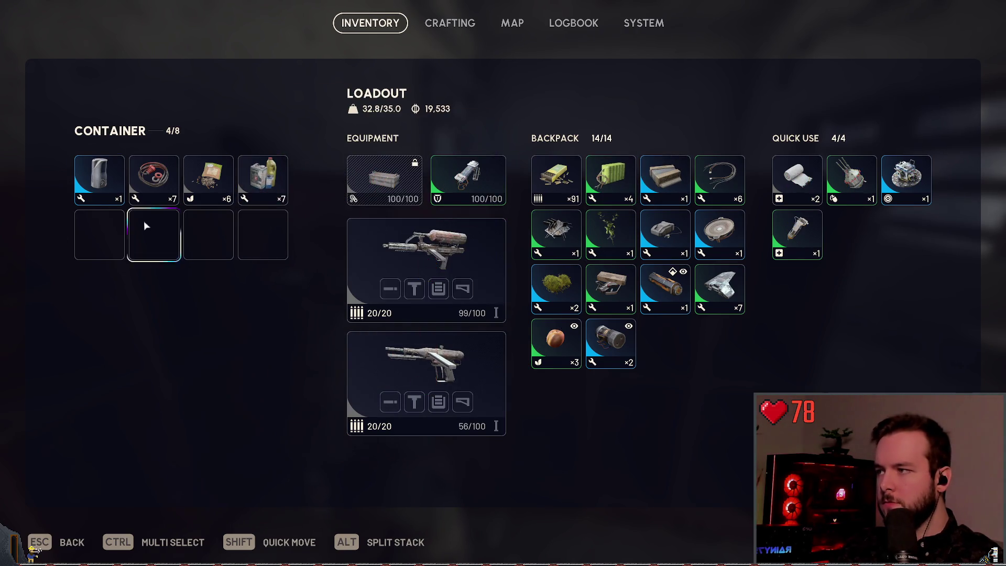
{"action": "left_click_drag", "start_coordinate": [100, 178], "coordinate": [731, 193]}
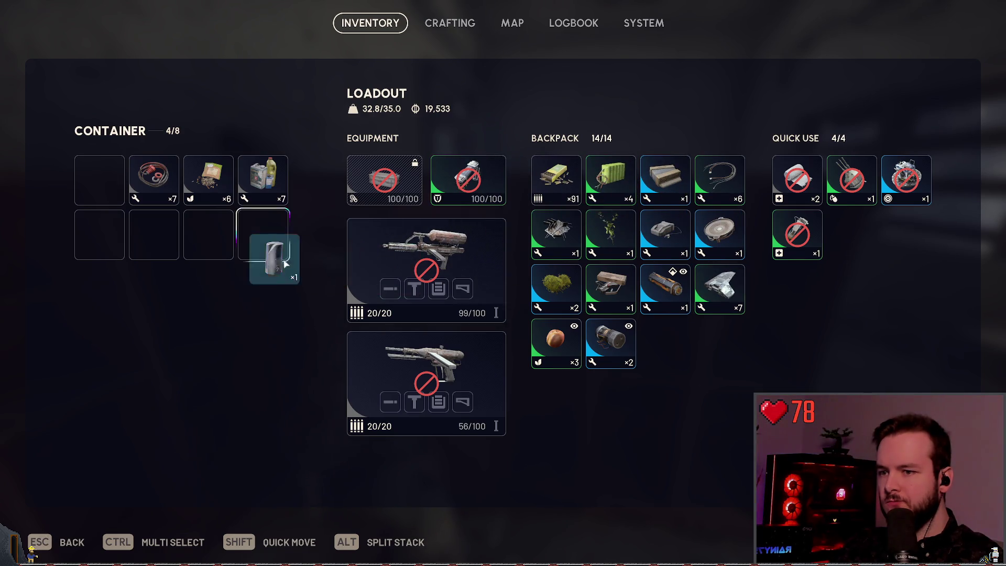
{"action": "left_click_drag", "start_coordinate": [134, 224], "coordinate": [141, 230]}
{"action": "key", "text": "Escape"}
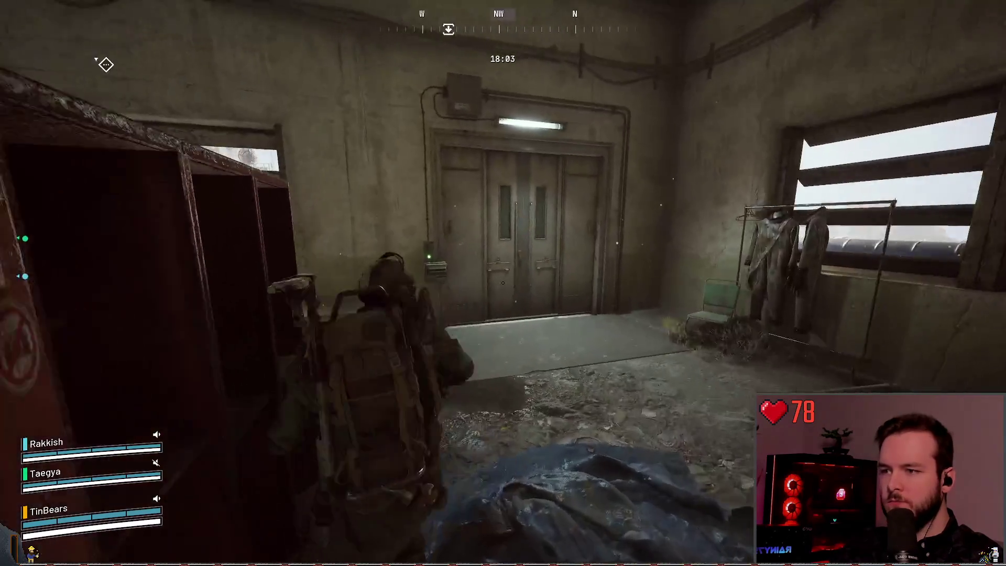
- Leave the building and push through the trees toward the concrete wall
{"action": "key", "text": "w"}
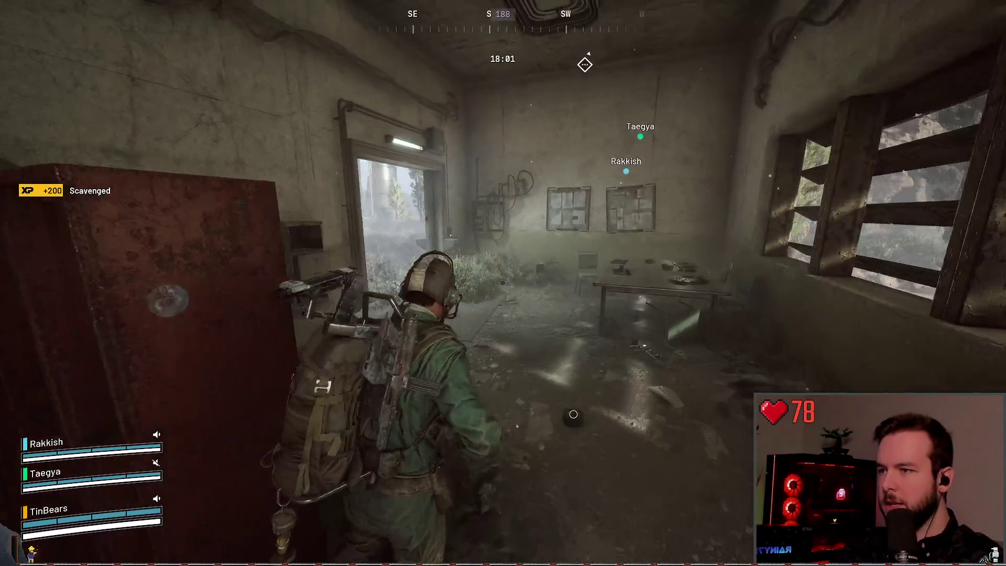
{"action": "key", "text": "w"}
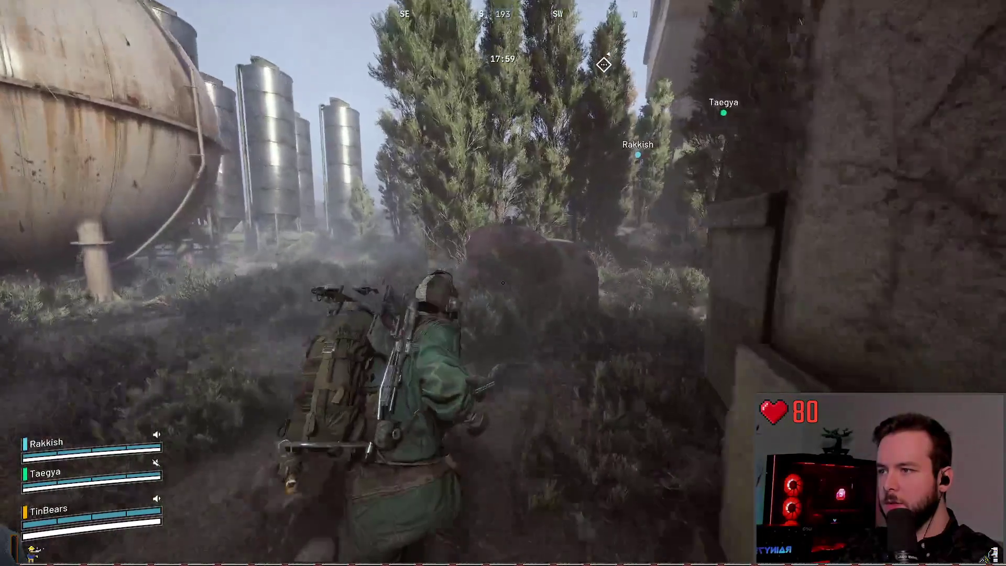
{"action": "key", "text": "w"}
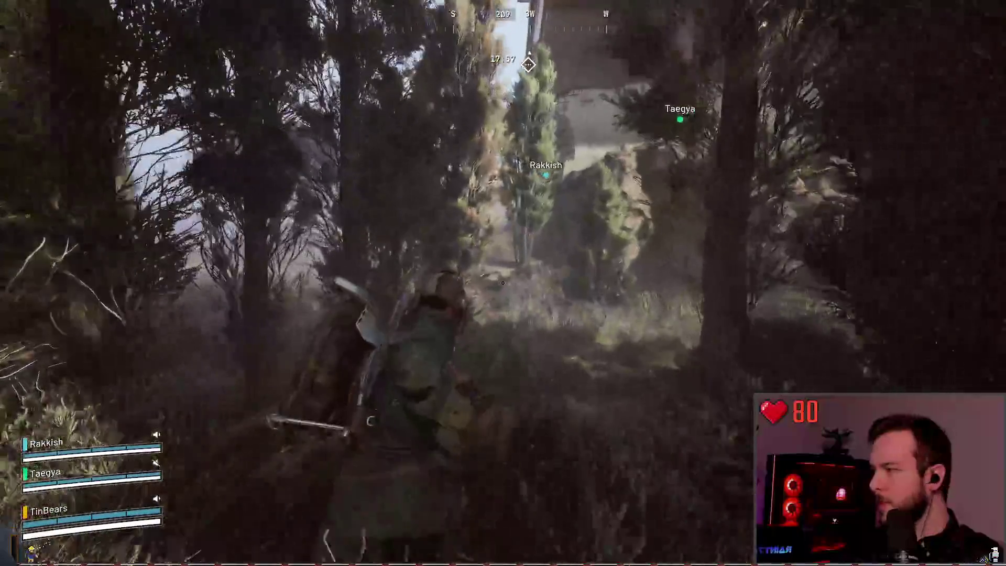
{"action": "key", "text": "w"}
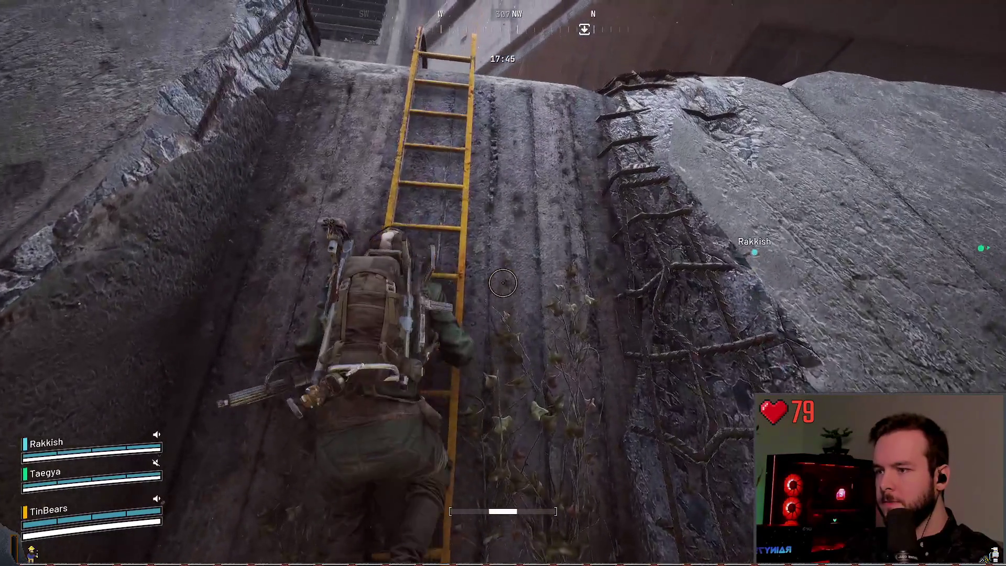
- Climb the ladder into the Testing Annex gallery and throw a grenade down the path
{"action": "key", "text": "w"}
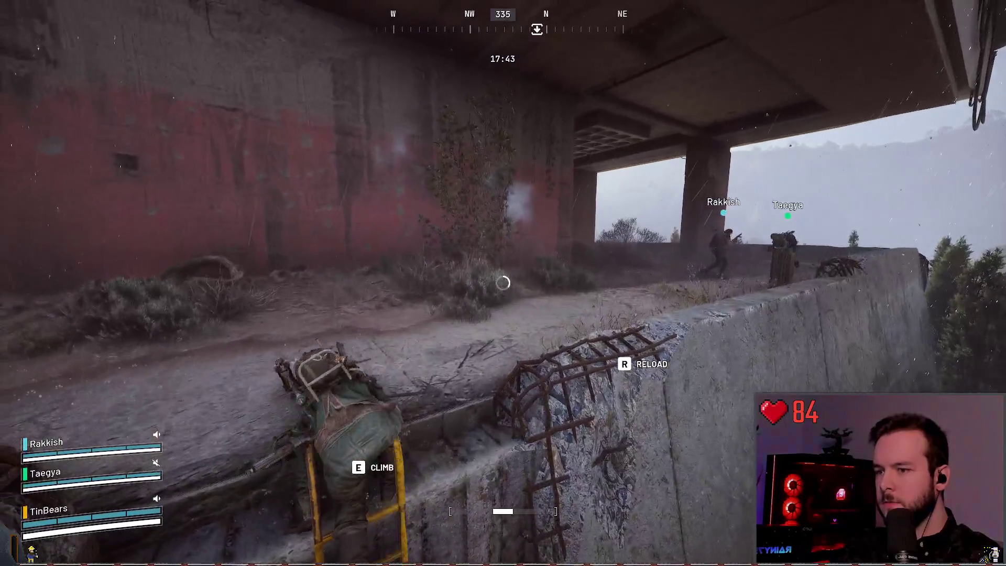
{"action": "key", "text": "w"}
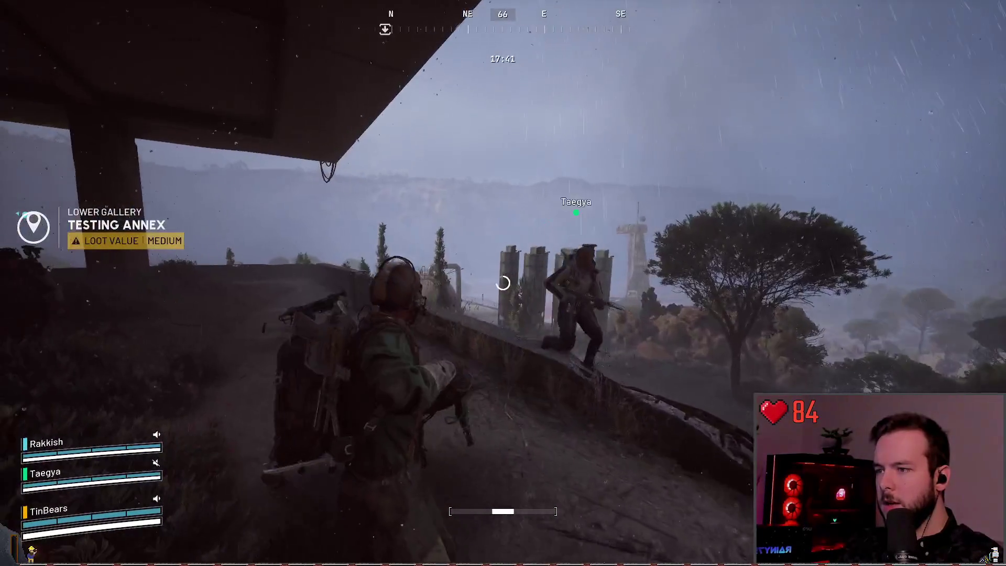
{"action": "key", "text": "w"}
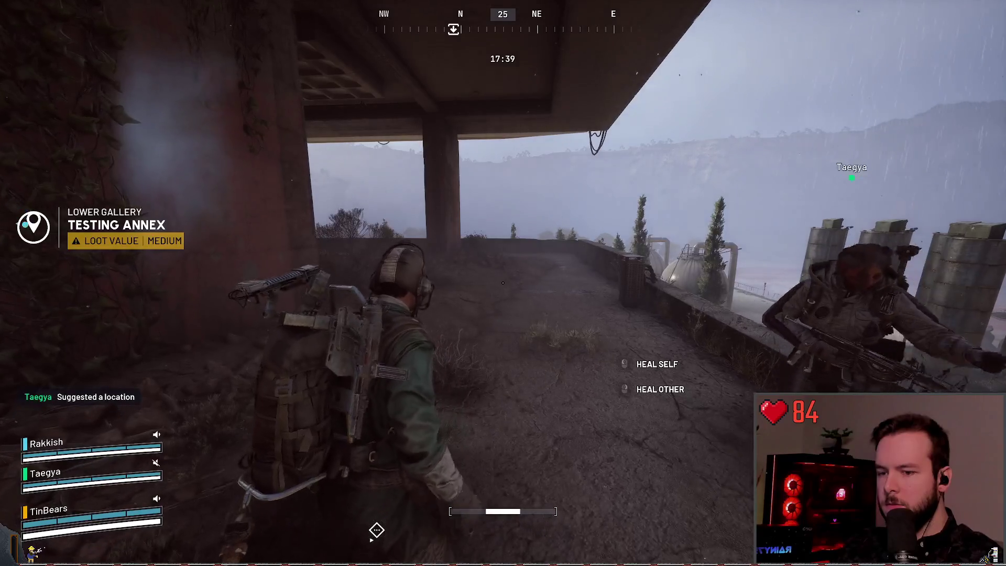
{"action": "key", "text": "w"}
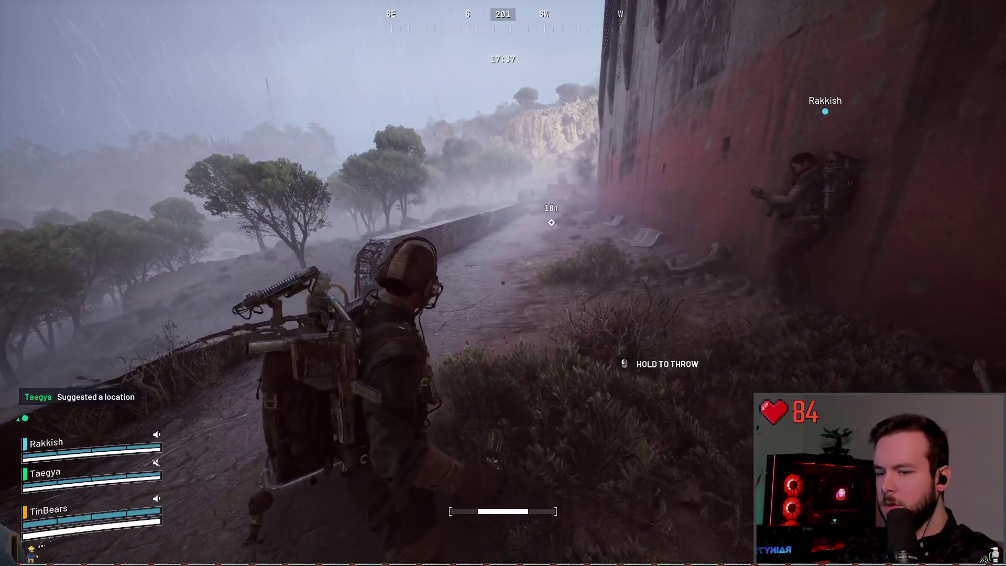
{"action": "key", "text": "Tab"}
{"action": "key", "text": "Tab"}
{"action": "key", "text": "w"}
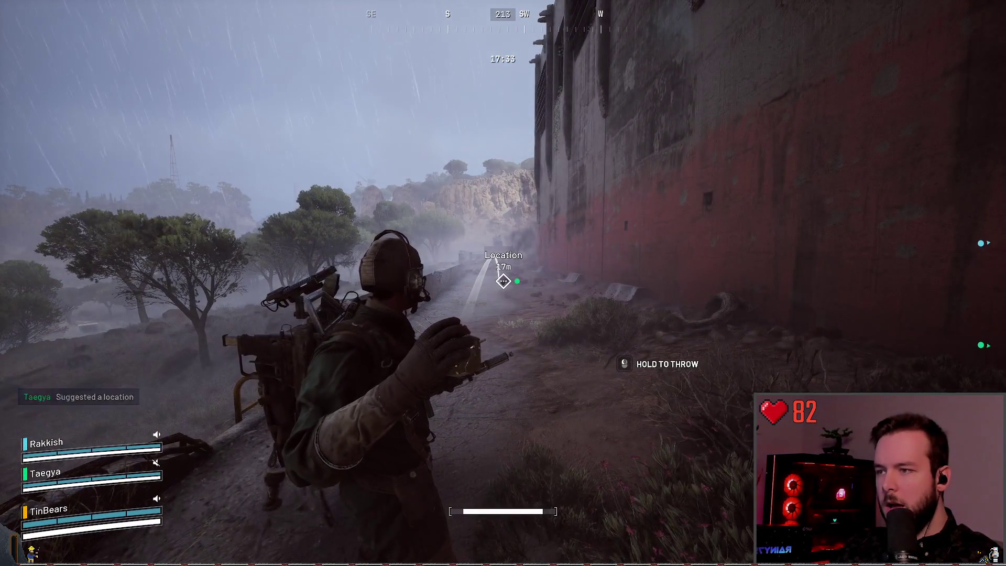
{"action": "left_click", "coordinate": [503, 283]}
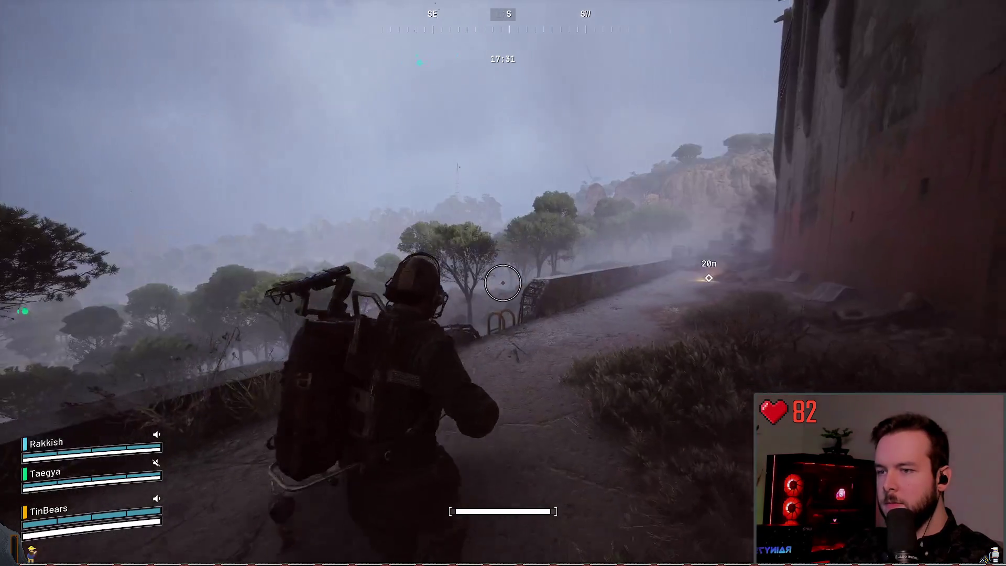
{"action": "mouse_move", "coordinate": [503, 283]}
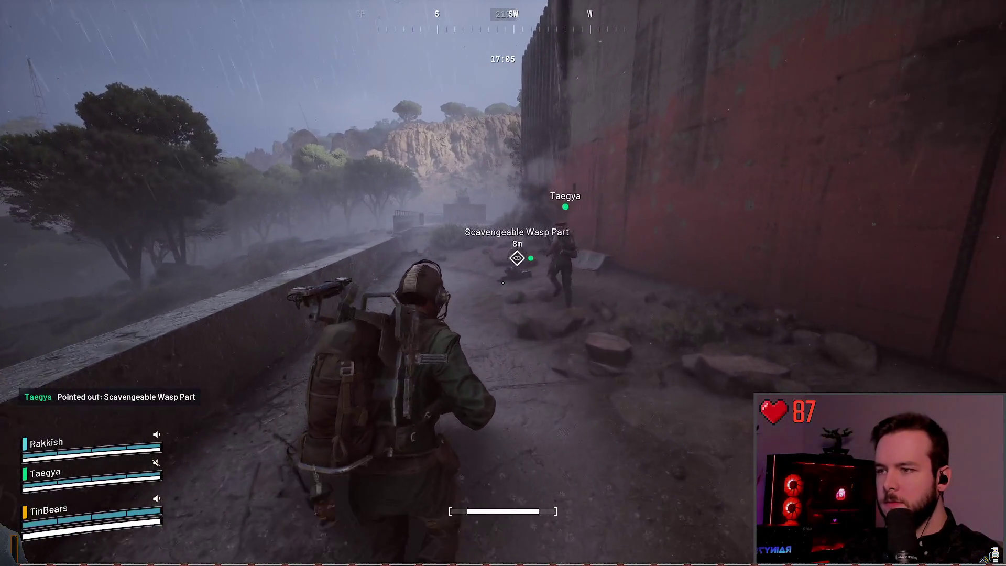
- Search the wasp part and swap the salvaged part into the Moss's backpack slot
{"action": "key", "text": "ctrl"}
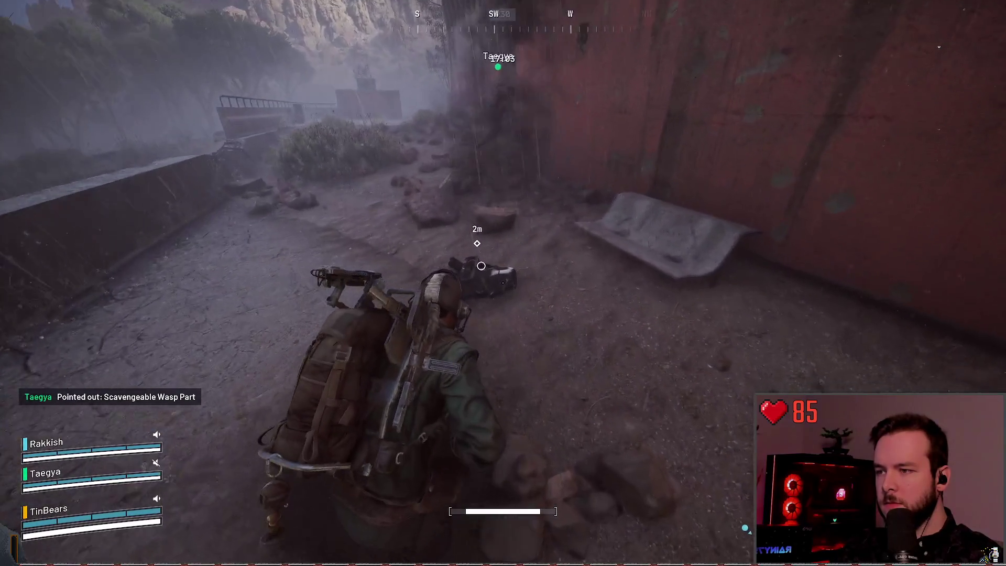
{"action": "key", "text": "w"}
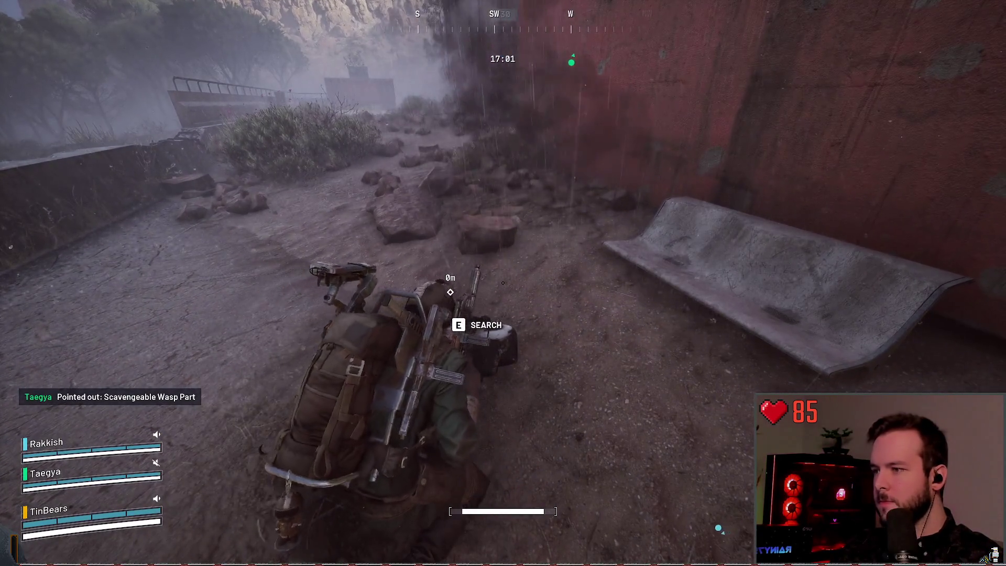
{"action": "key", "text": "e"}
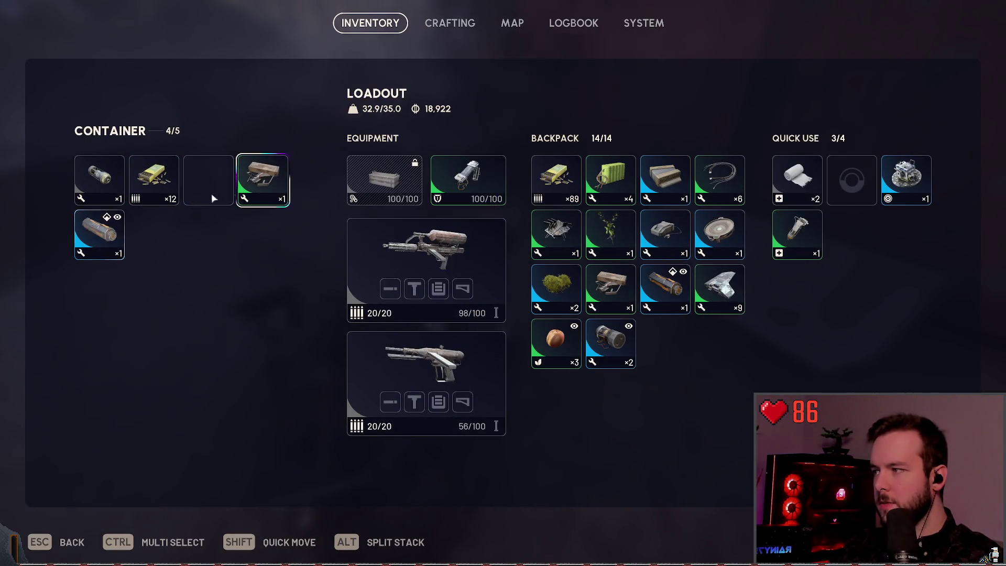
{"action": "left_click_drag", "start_coordinate": [121, 252], "coordinate": [615, 353]}
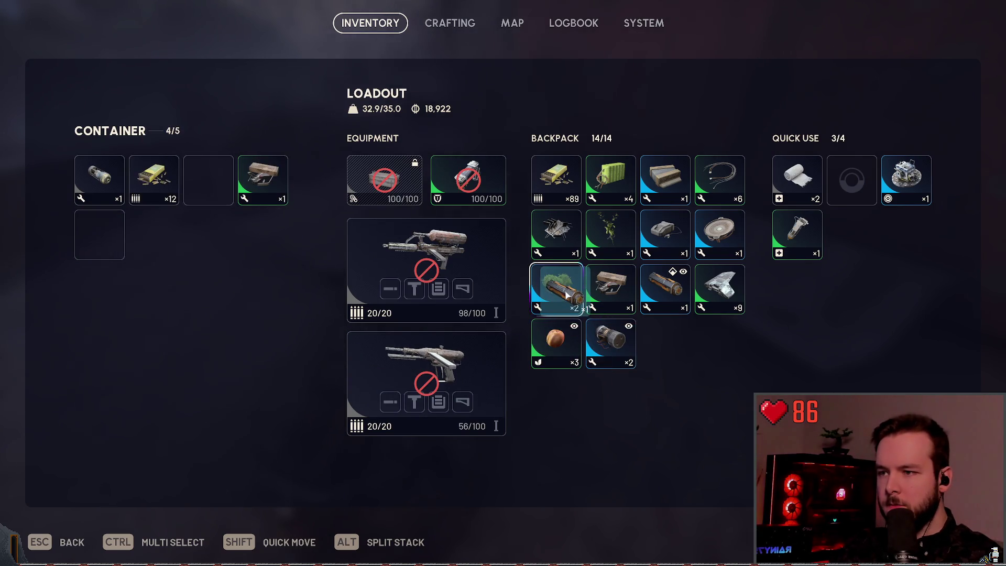
{"action": "left_click_drag", "start_coordinate": [566, 296], "coordinate": [105, 241]}
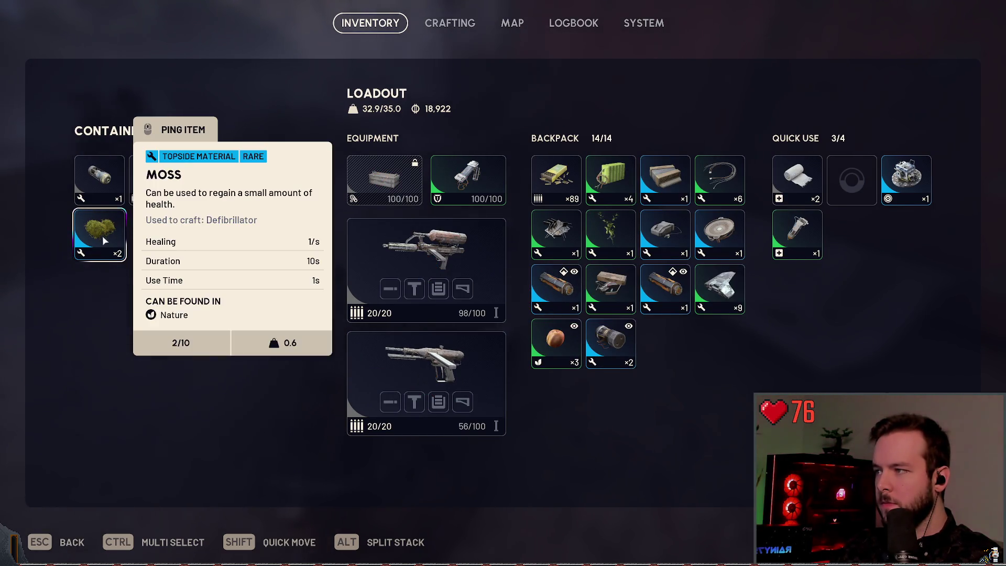
{"action": "key", "text": "Escape"}
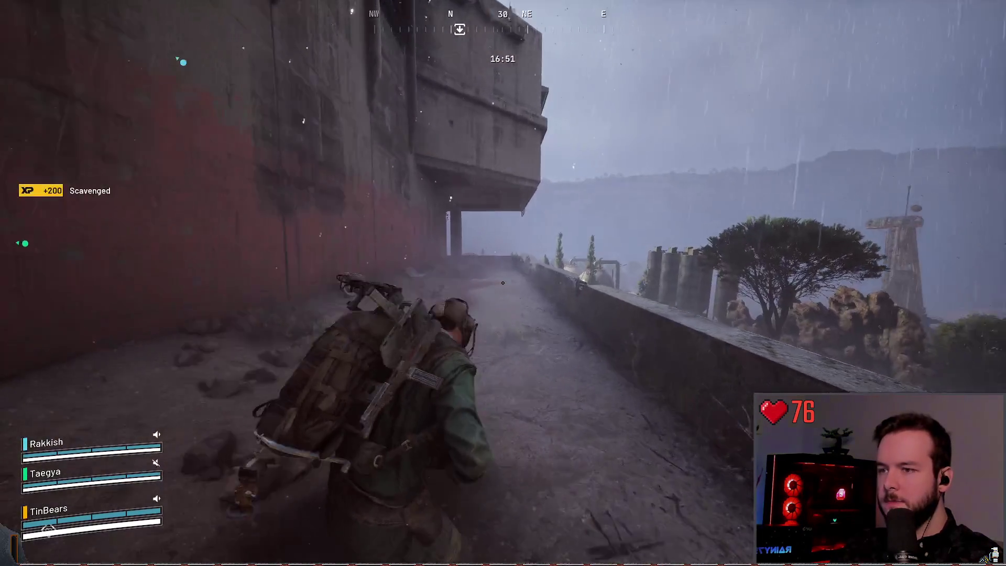
- Run along the dam wall and uphill through the brush to the lift bunker
{"action": "key", "text": "w"}
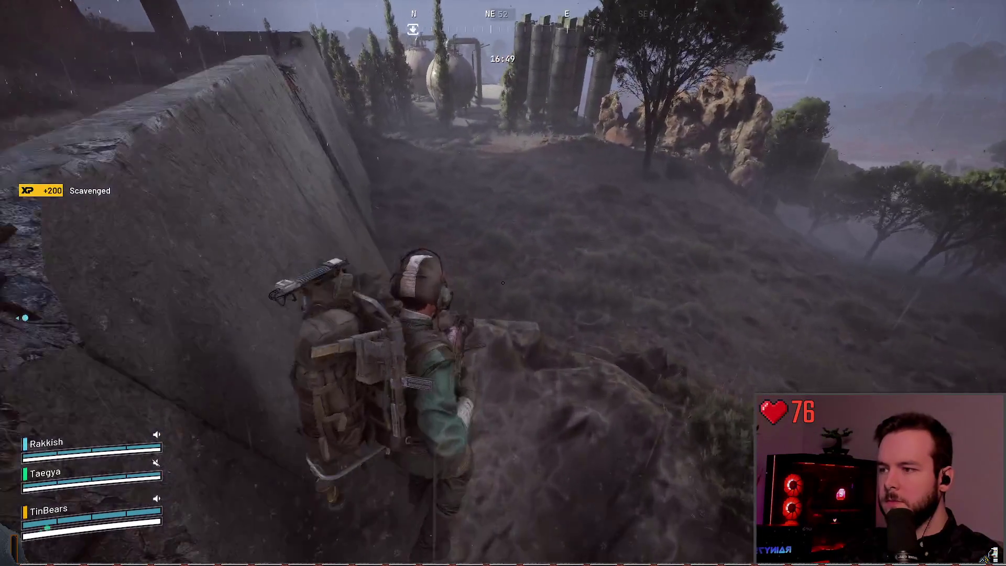
{"action": "key", "text": "w"}
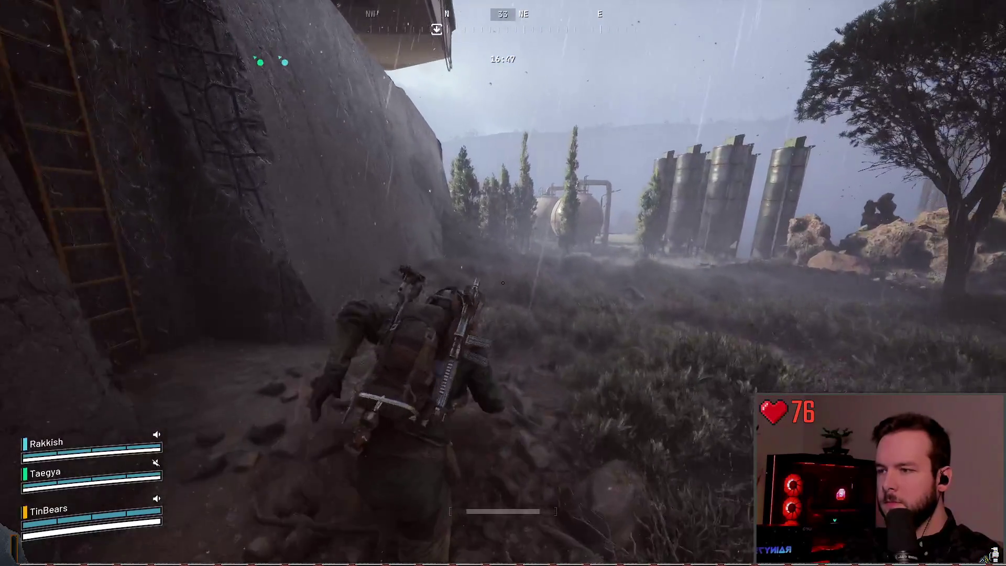
{"action": "key", "text": "w"}
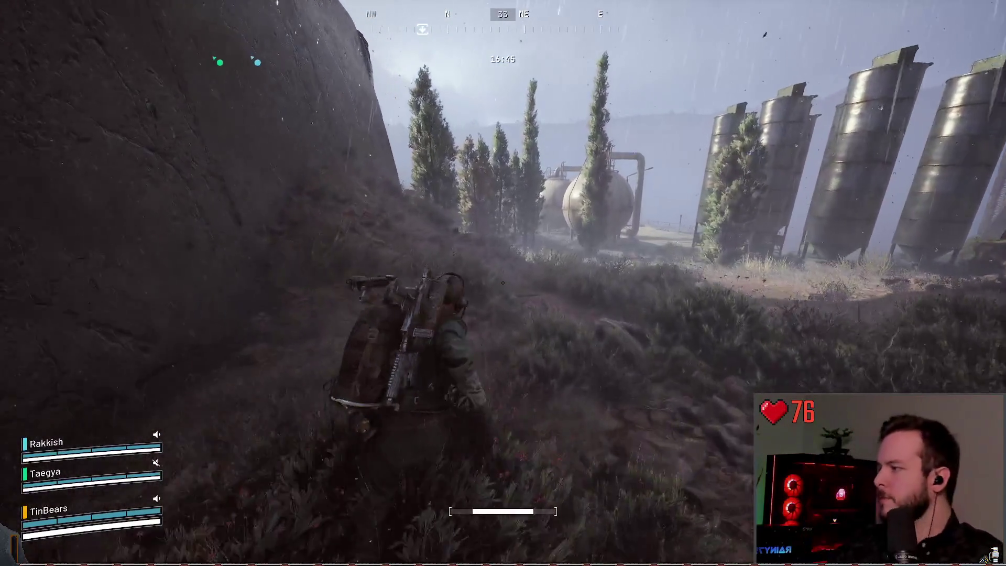
{"action": "key", "text": "w"}
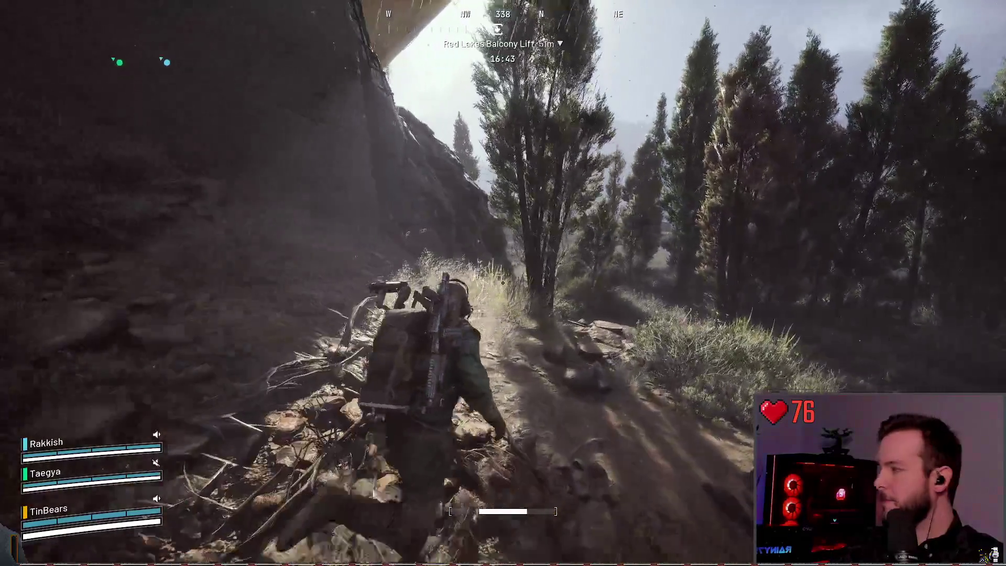
{"action": "key", "text": "w"}
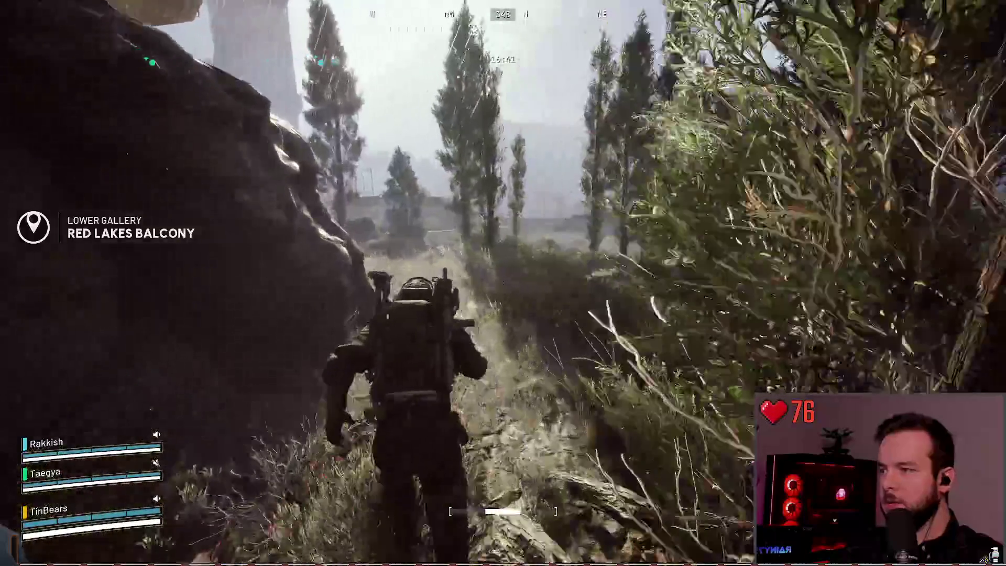
{"action": "key", "text": "w"}
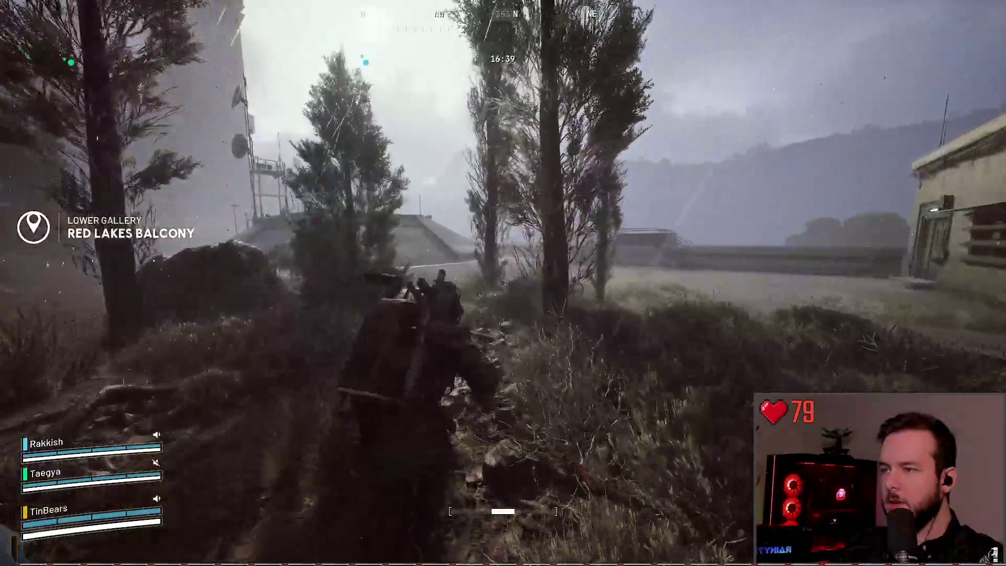
{"action": "key", "text": "w"}
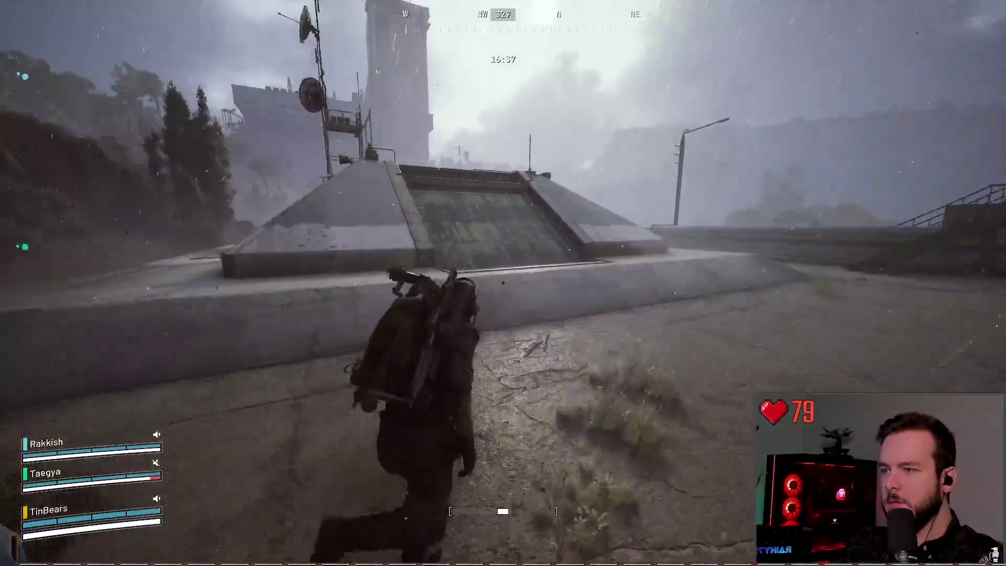
{"action": "key", "text": "w"}
- Follow the concrete channel to the lift panel and call the elevator
{"action": "key", "text": "w"}
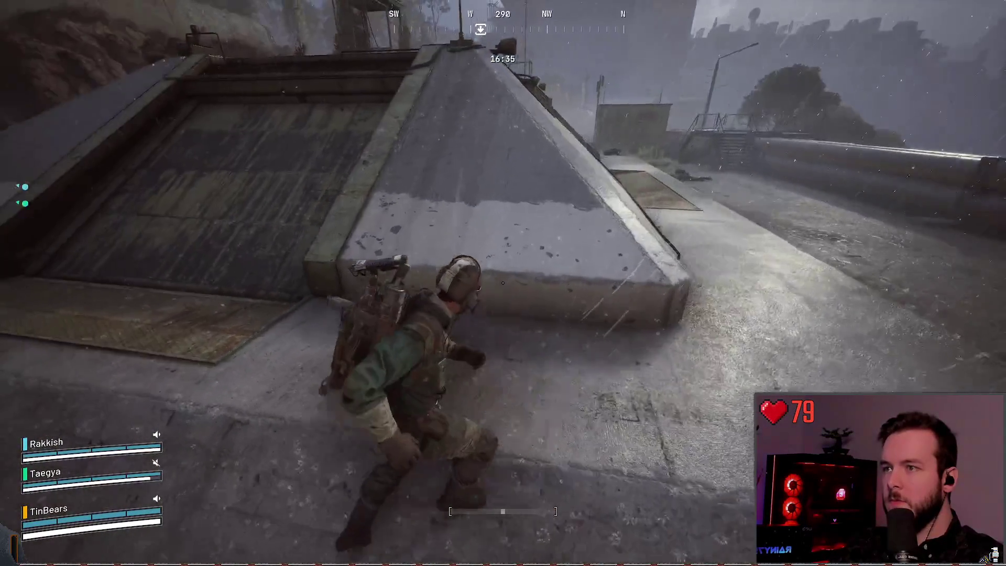
{"action": "key", "text": "w"}
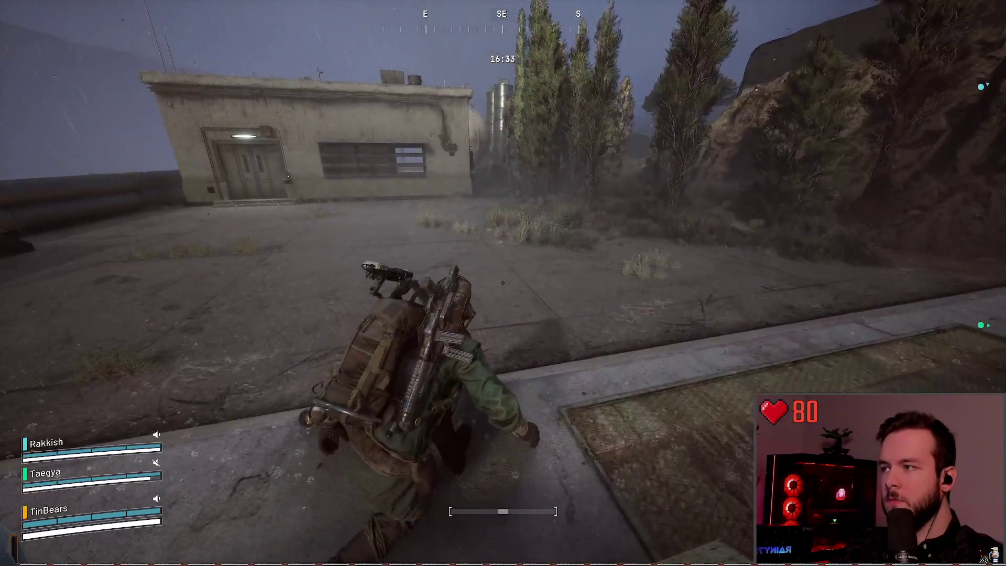
{"action": "key", "text": "w"}
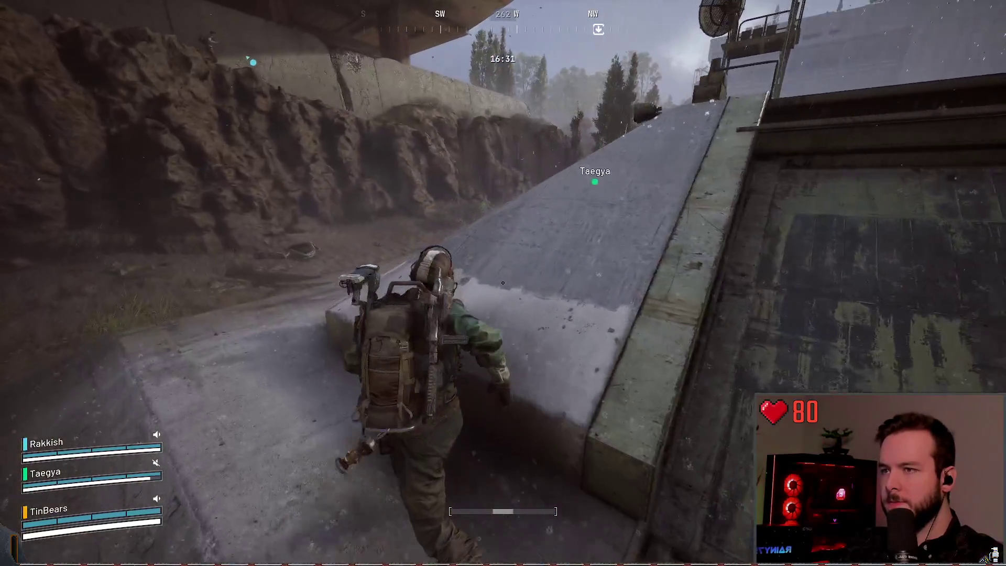
{"action": "key", "text": "w"}
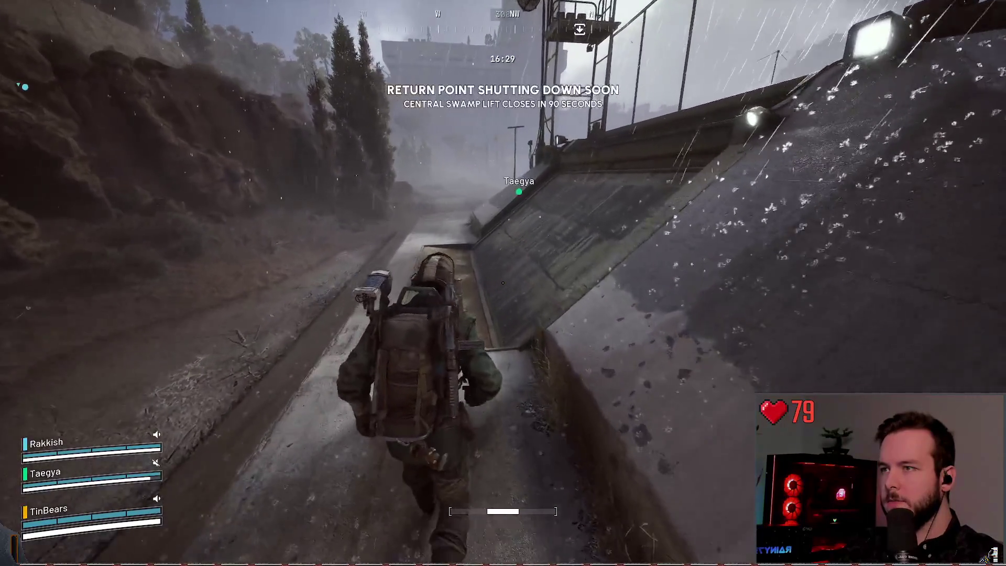
{"action": "key", "text": "w"}
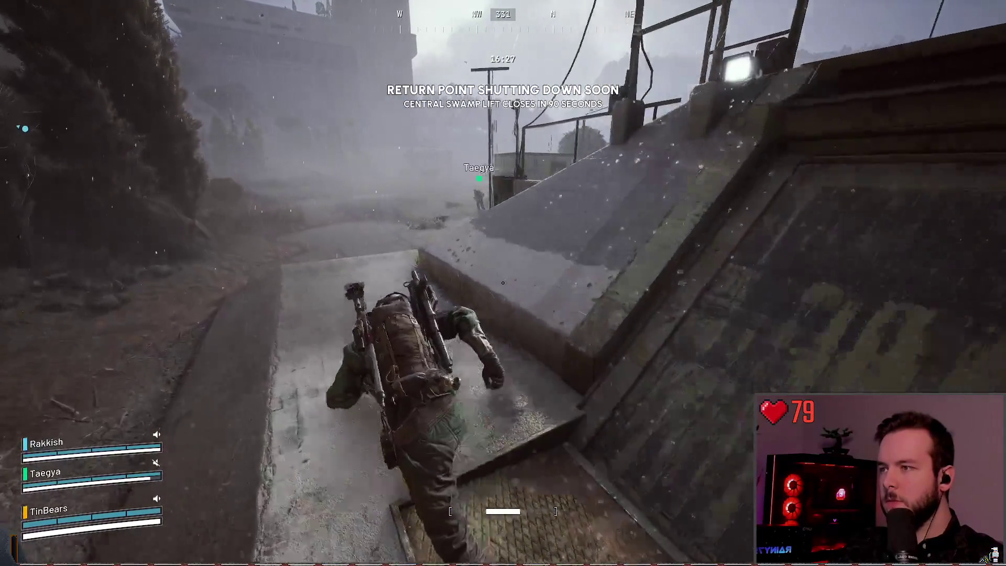
{"action": "key", "text": "w"}
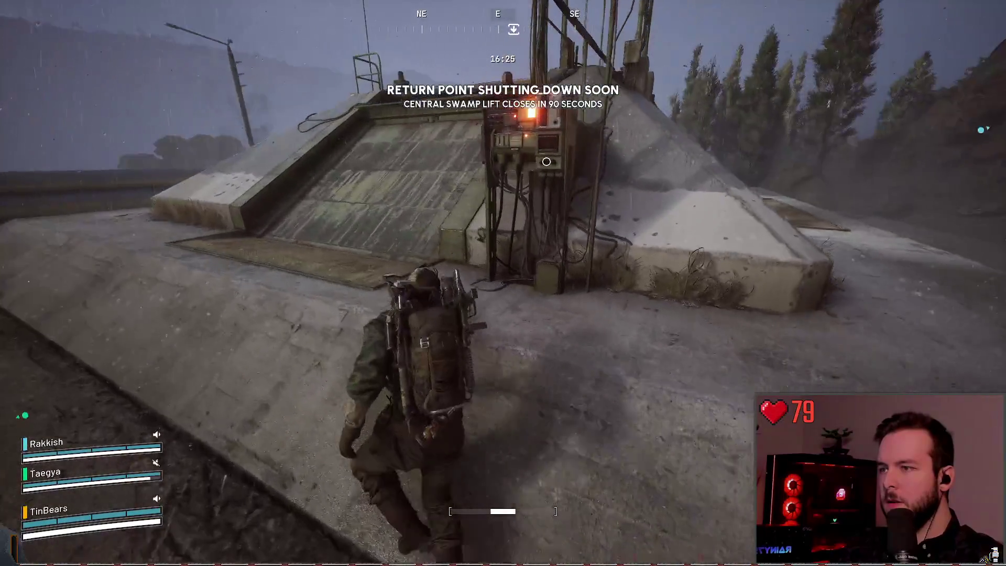
{"action": "key", "text": "w"}
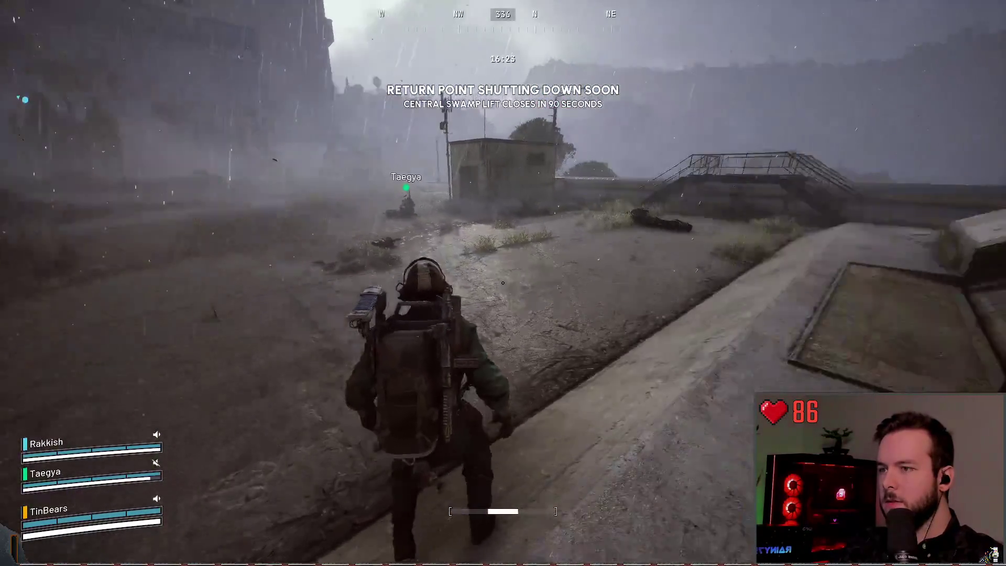
{"action": "key", "text": "e"}
{"action": "key", "text": "w"}
{"action": "key", "text": "w"}
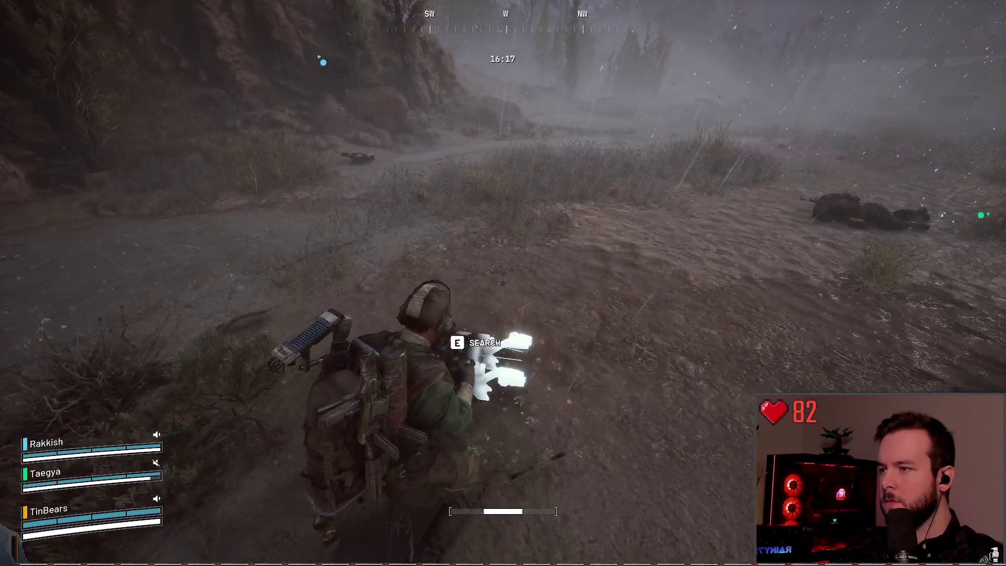
- Search the first downed Raider, then run past the bridge and search the second body
{"action": "key", "text": "e"}
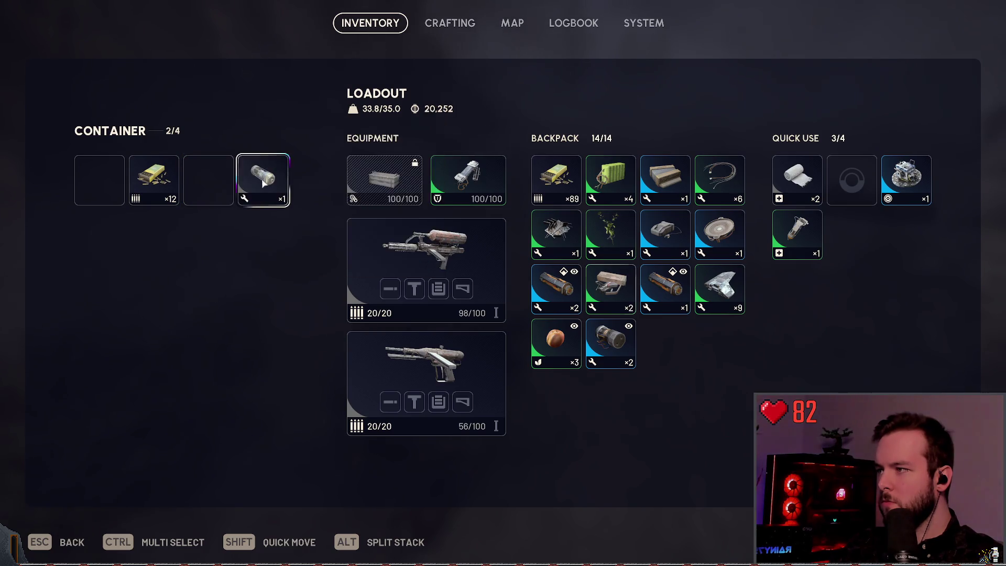
{"action": "key", "text": "Escape"}
{"action": "key", "text": "w"}
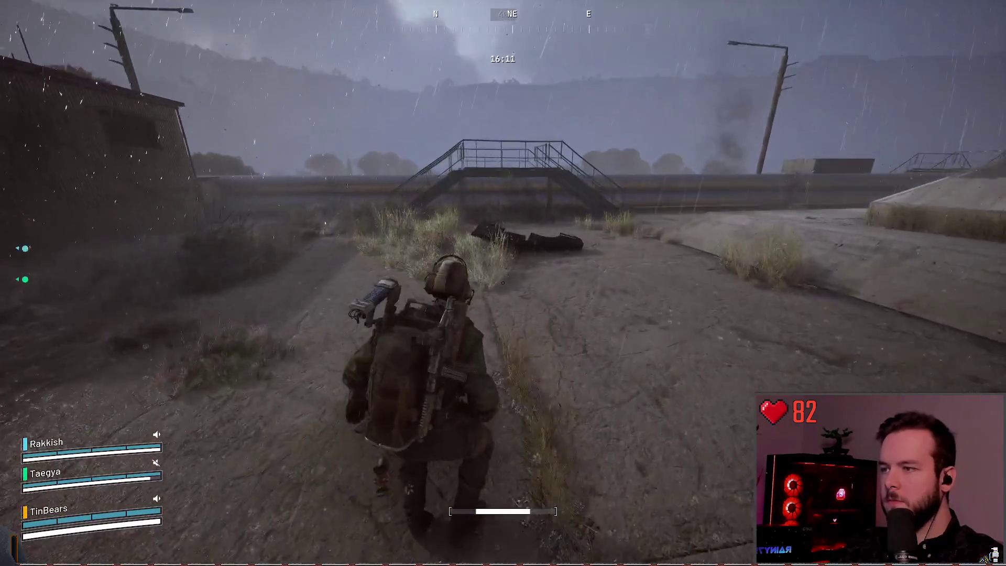
{"action": "key", "text": "w"}
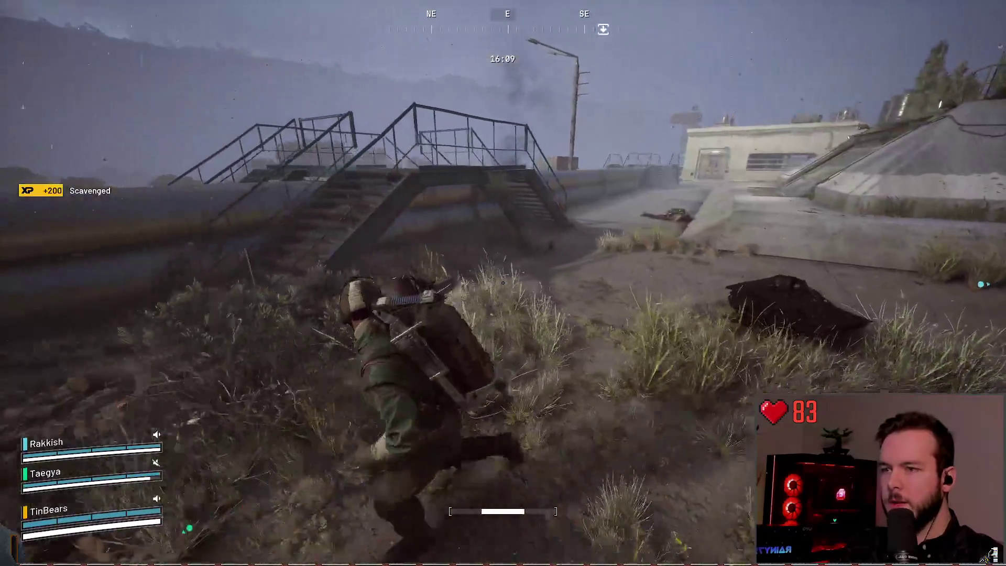
{"action": "key", "text": "w"}
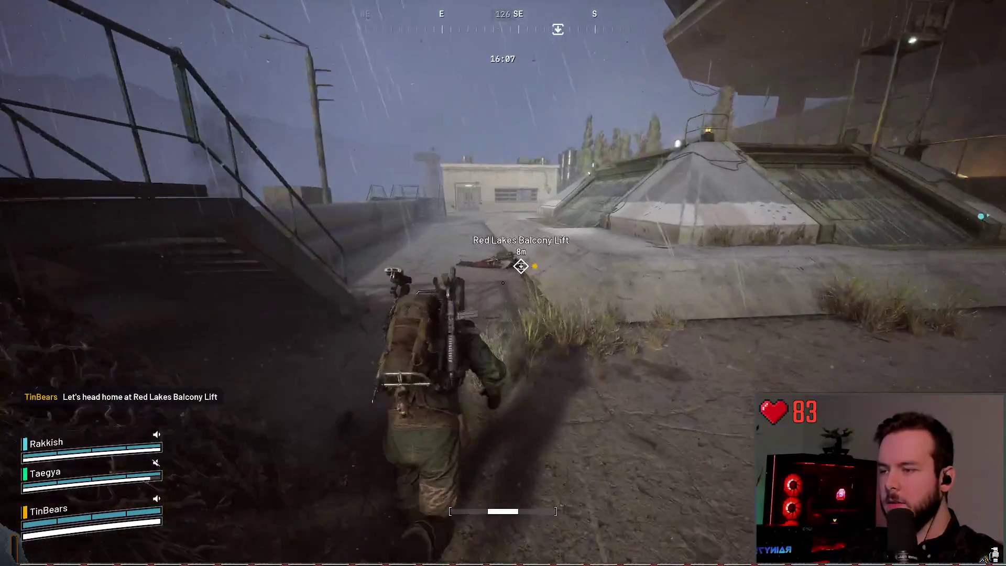
{"action": "key", "text": "w"}
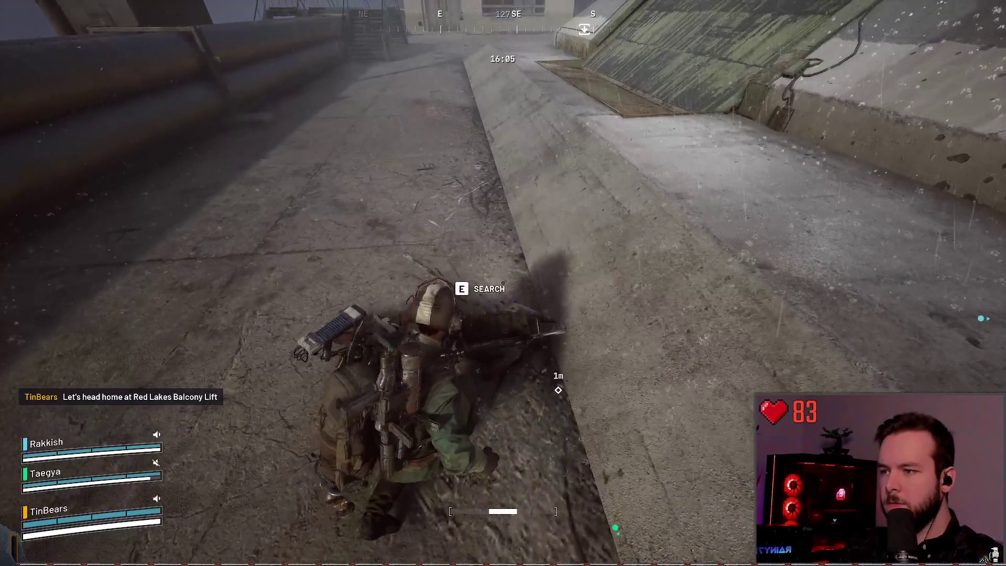
{"action": "key", "text": "Tab"}
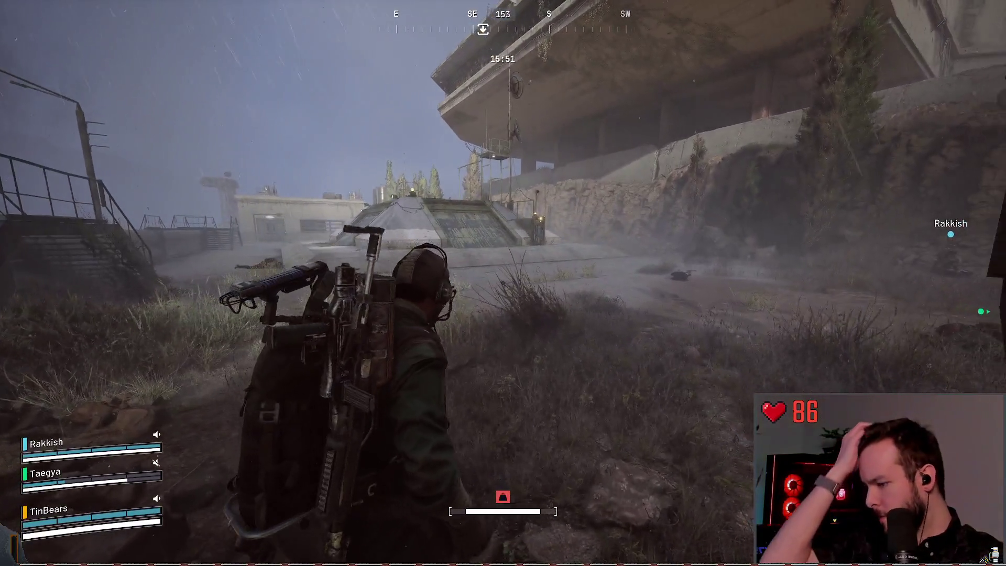
- Close the inventory to resume play beside the lift bunker
{"action": "mouse_move", "coordinate": [503, 283]}
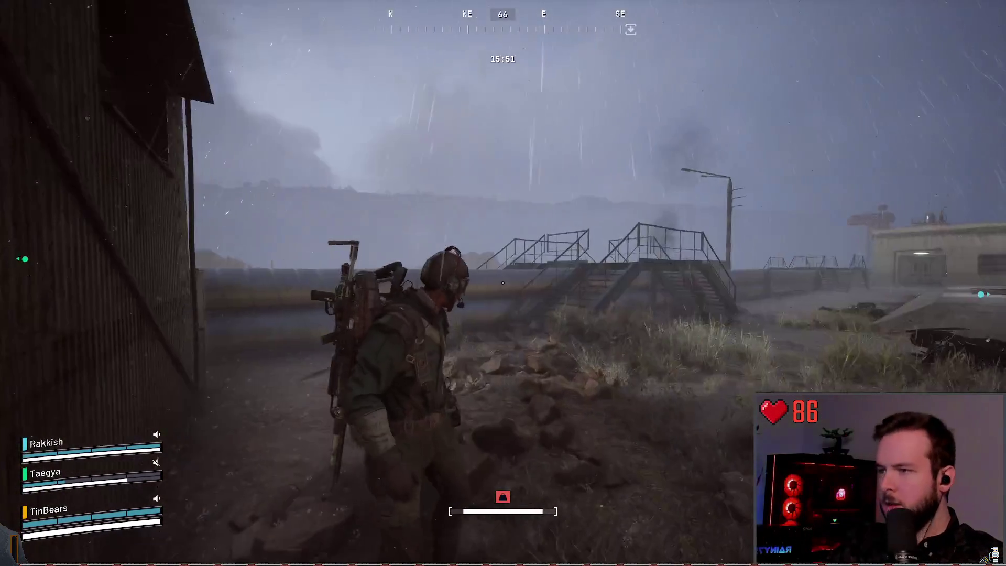
{"action": "key", "text": "Escape"}
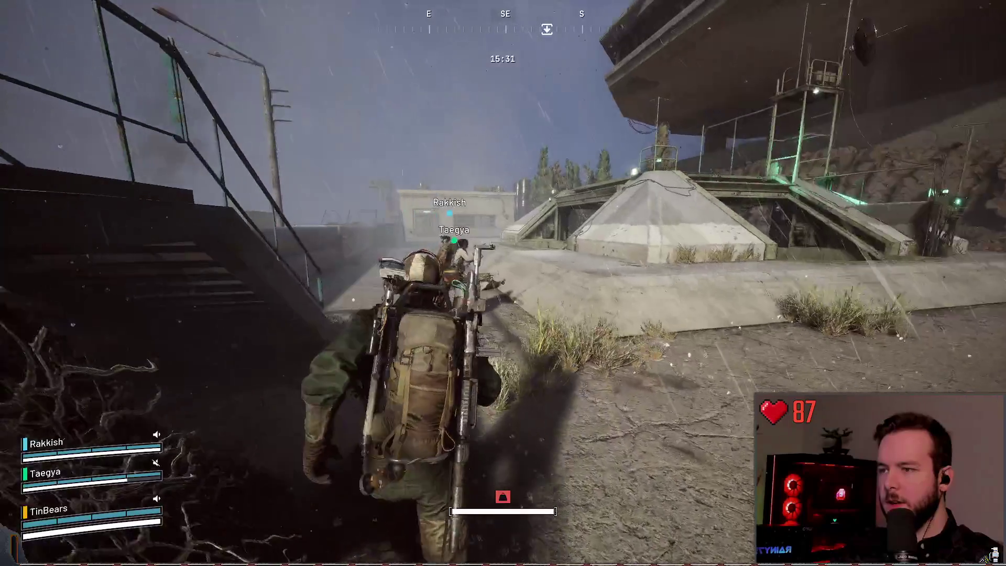
- Walk into the lift bunker past the cart and wait for the automatic return
{"action": "key", "text": "w"}
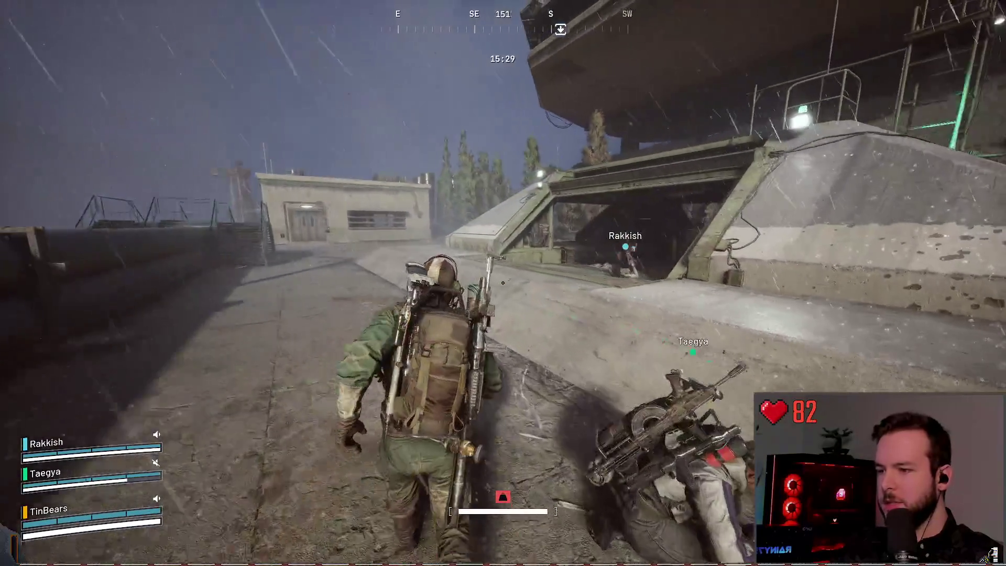
{"action": "key", "text": "w"}
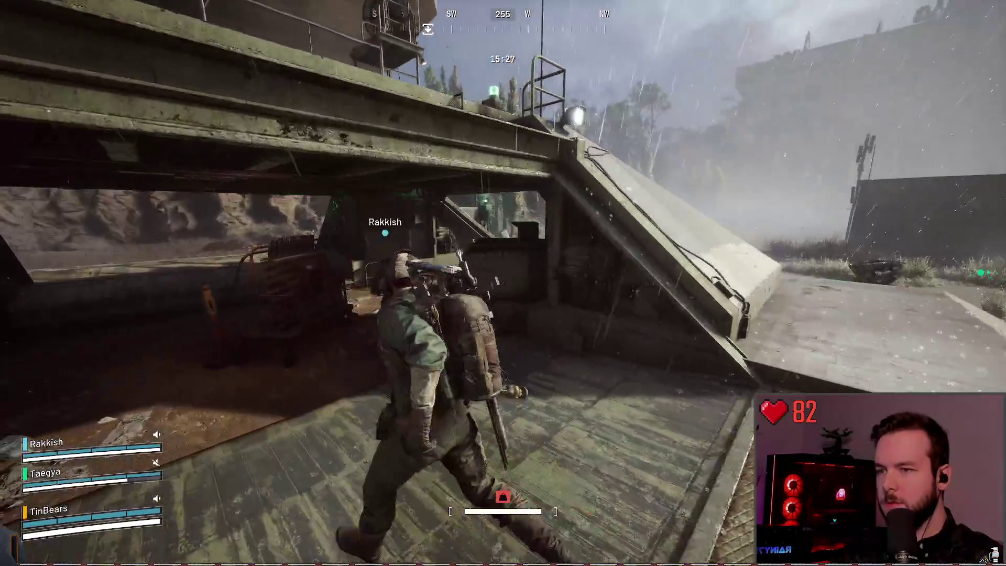
{"action": "key", "text": "w"}
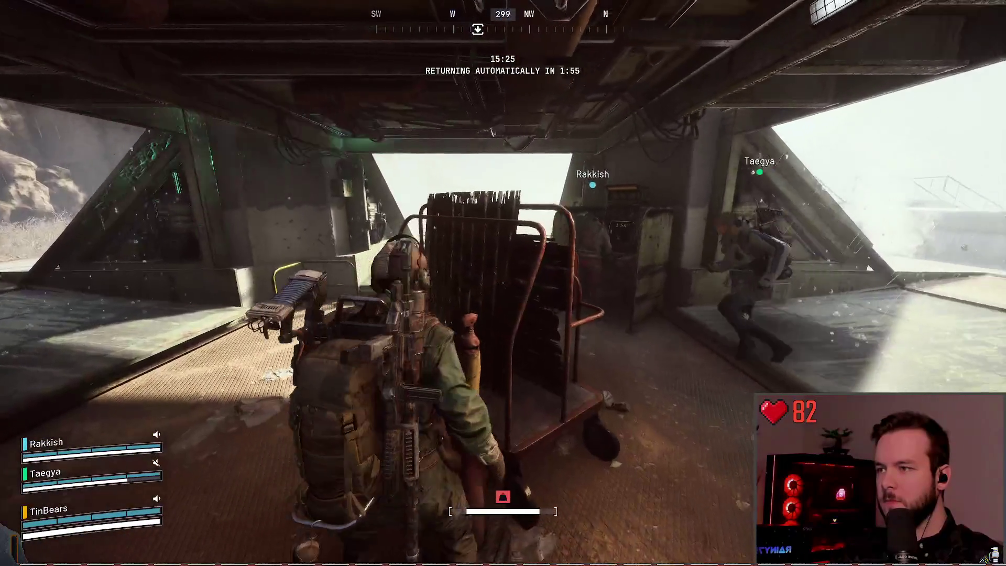
{"action": "key", "text": "w"}
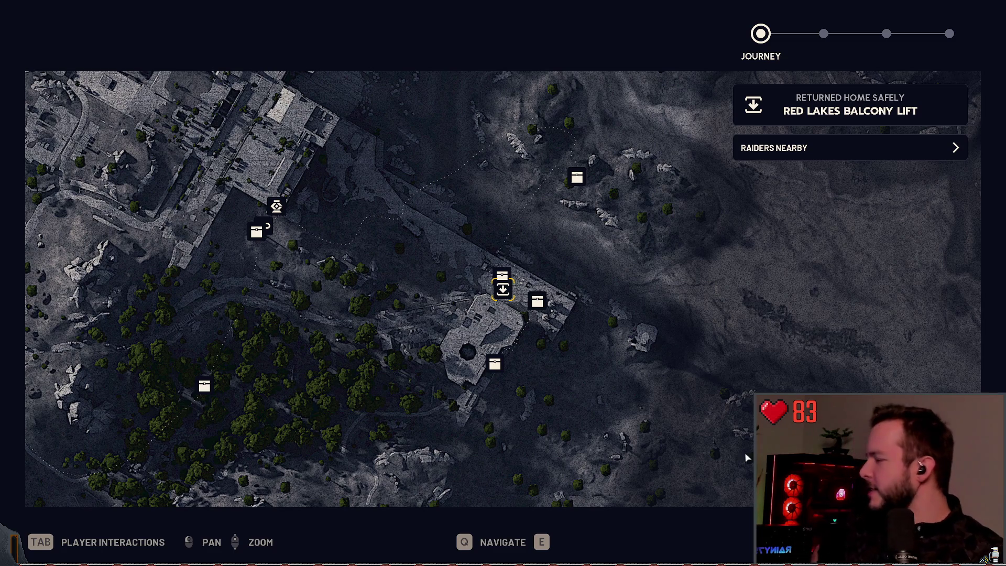
- Step through the Findings, XP (6,549 XP, skill point) and Quests summaries to the loading screen
{"action": "key", "text": "e"}
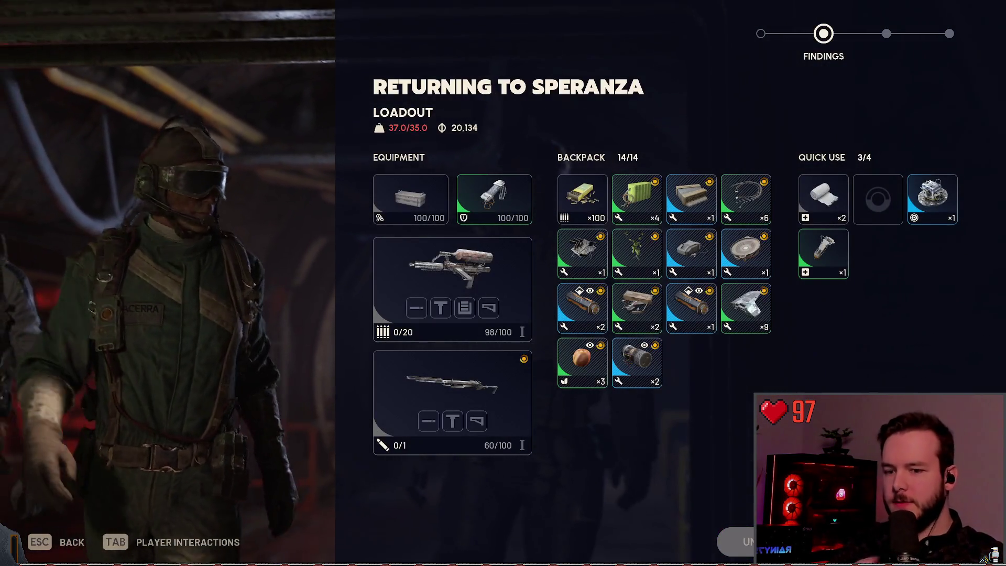
{"action": "key", "text": "e"}
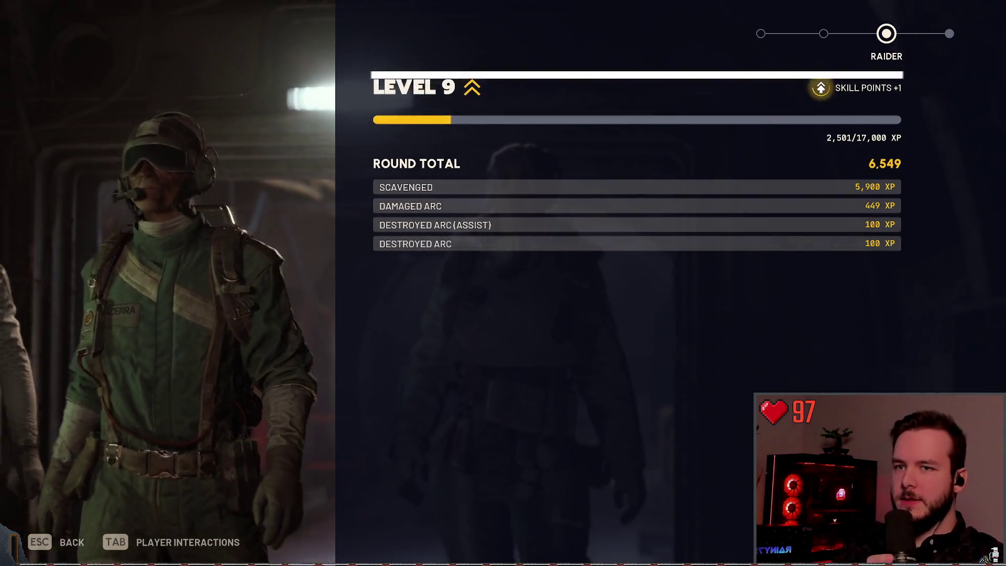
{"action": "key", "text": "e"}
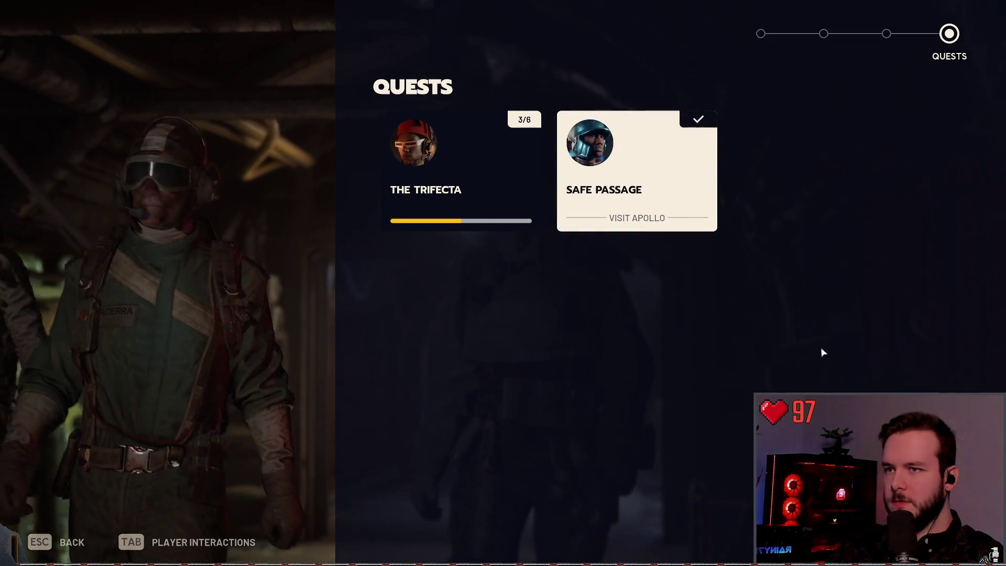
{"action": "key", "text": "e"}
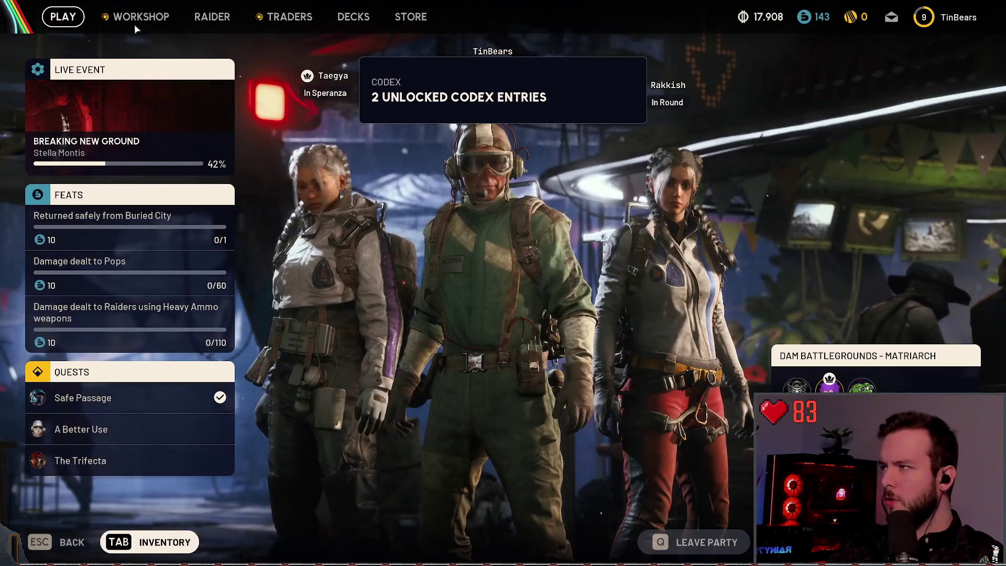
- Check quests and tracked resources in the Logbook, then switch to the Traders map
{"action": "left_click", "coordinate": [135, 18]}
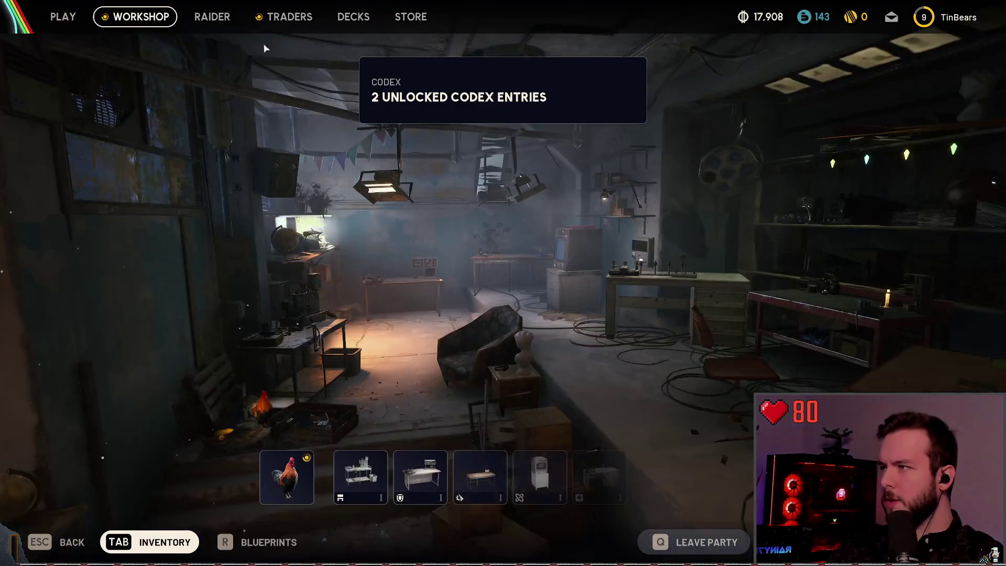
{"action": "key", "text": "Tab"}
{"action": "left_click", "coordinate": [495, 18]}
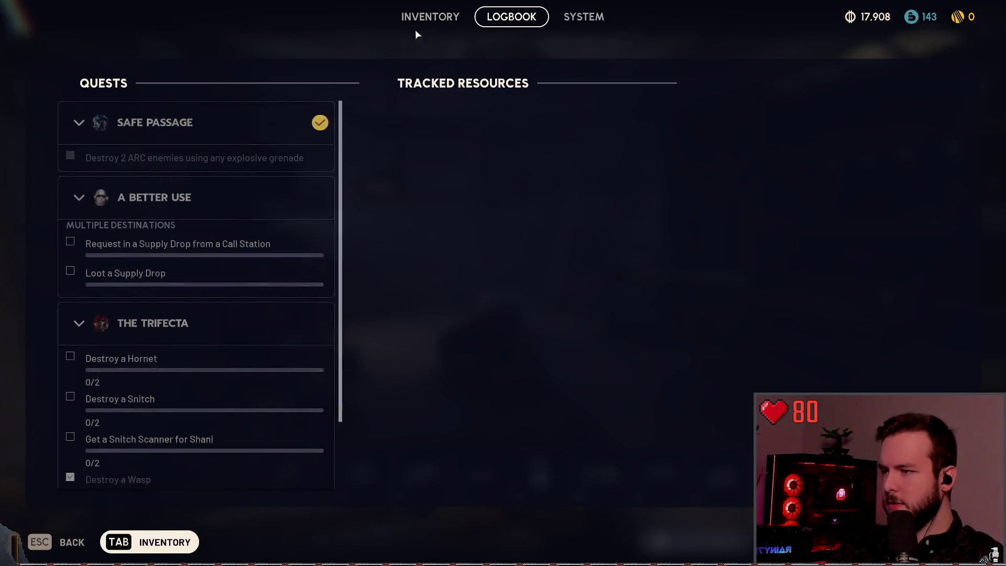
{"action": "scroll", "coordinate": [260, 251], "scroll_direction": "down", "scroll_amount": 2}
{"action": "scroll", "coordinate": [238, 208], "scroll_direction": "up", "scroll_amount": 2}
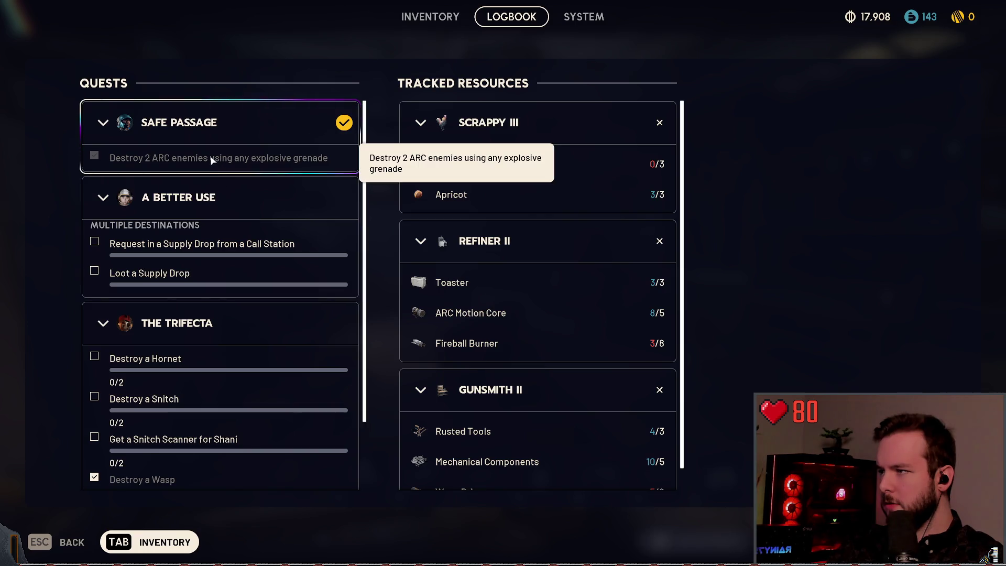
{"action": "left_click", "coordinate": [430, 17]}
{"action": "key", "text": "Tab"}
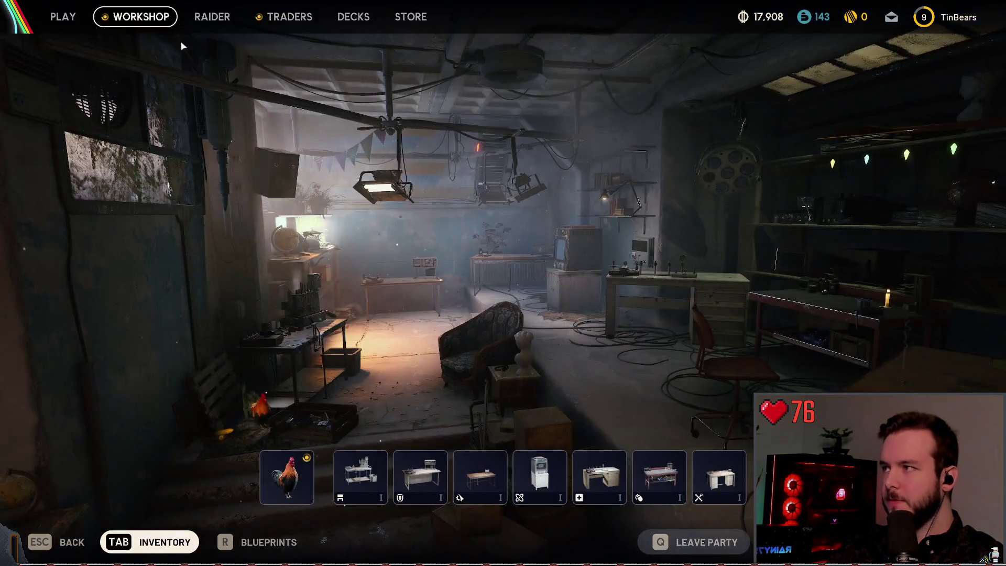
{"action": "left_click", "coordinate": [273, 19]}
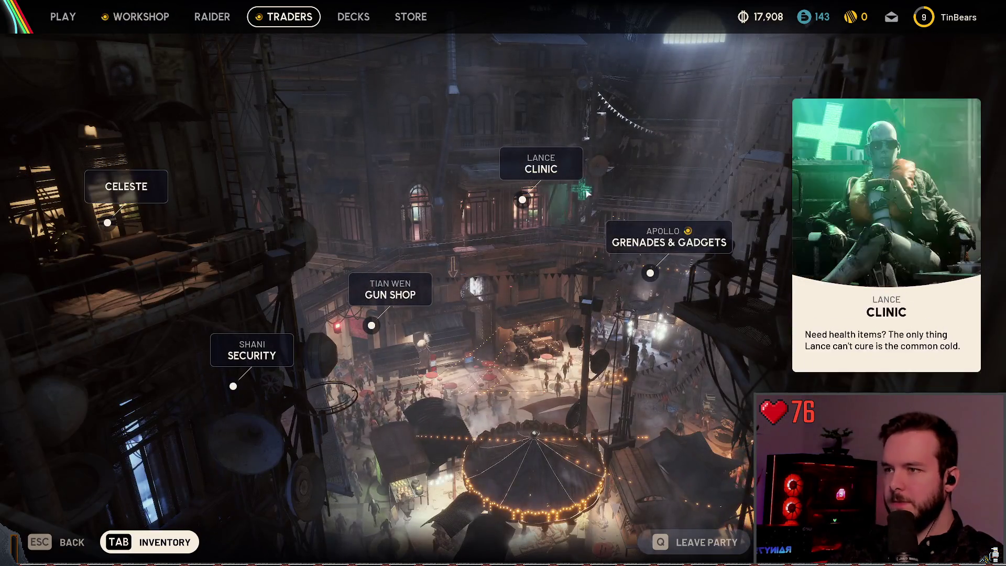
- At Apollo's Grenades & Gadgets, claim the Safe Passage rewards and accept What Goes Around
{"action": "left_click", "coordinate": [665, 233]}
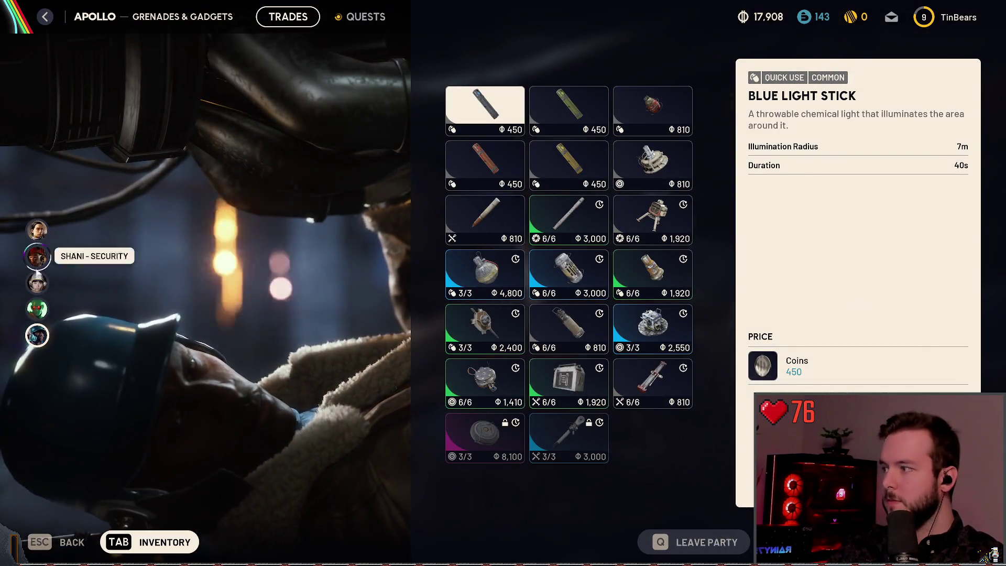
{"action": "left_click", "coordinate": [361, 16]}
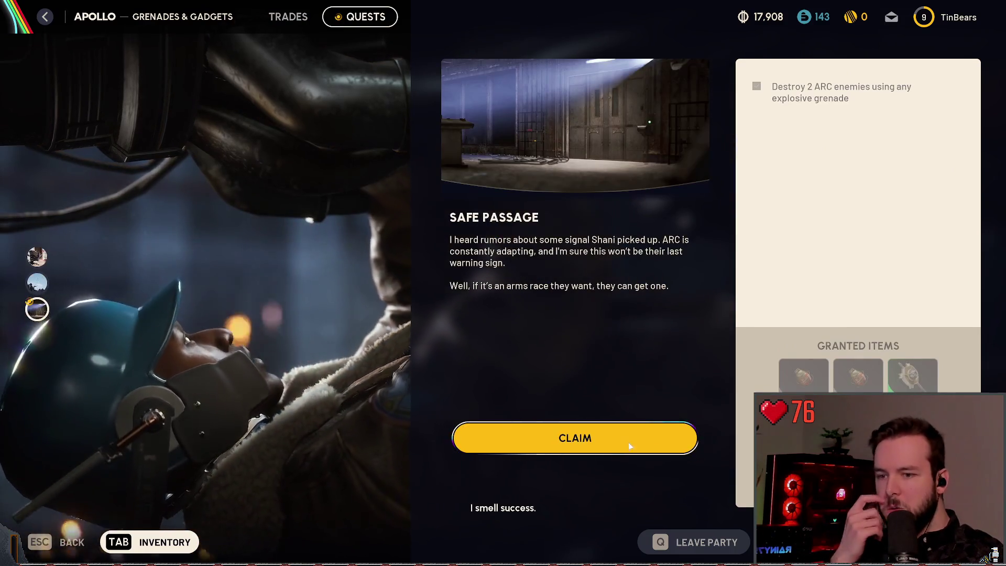
{"action": "left_click", "coordinate": [628, 436]}
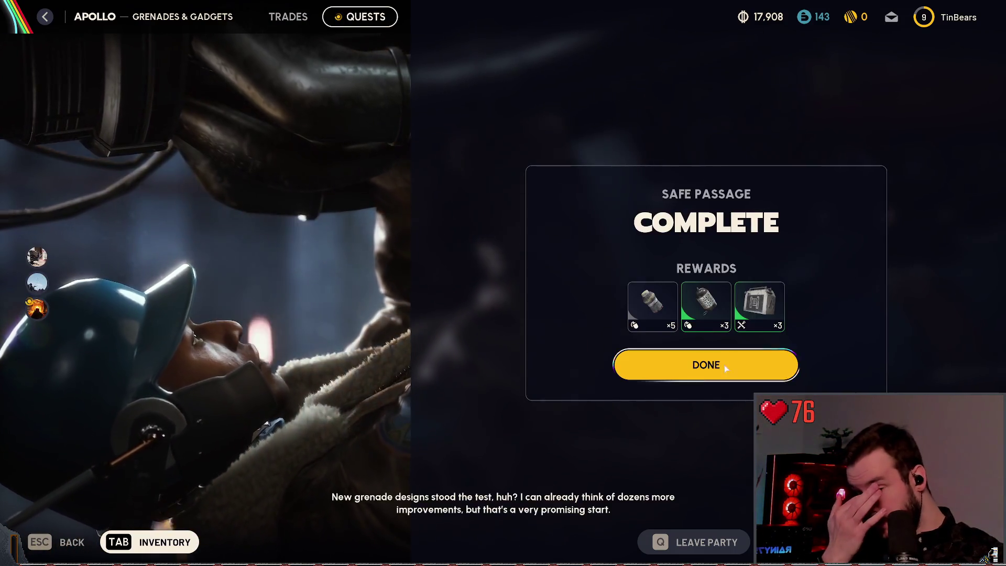
{"action": "left_click", "coordinate": [721, 355]}
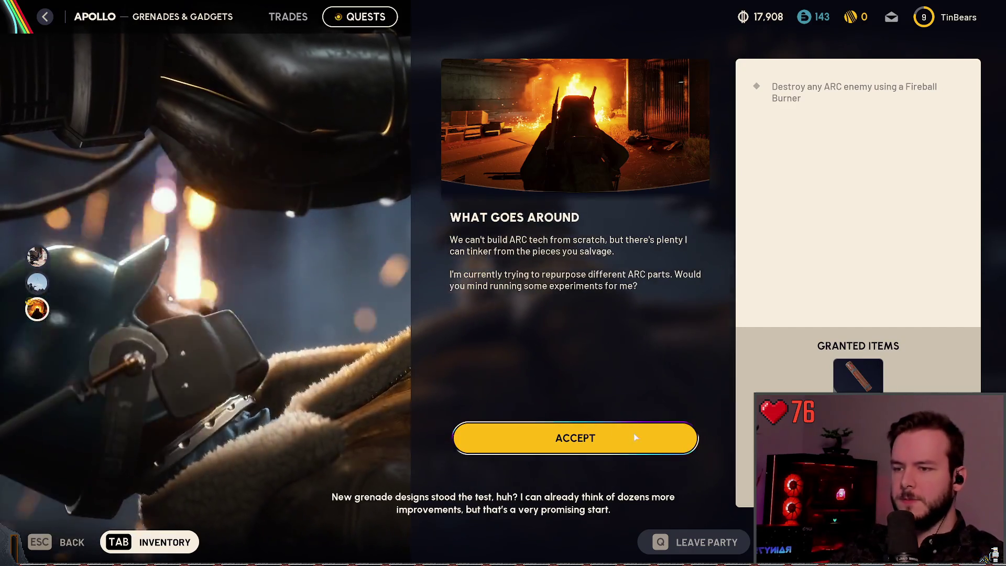
{"action": "left_click", "coordinate": [634, 433]}
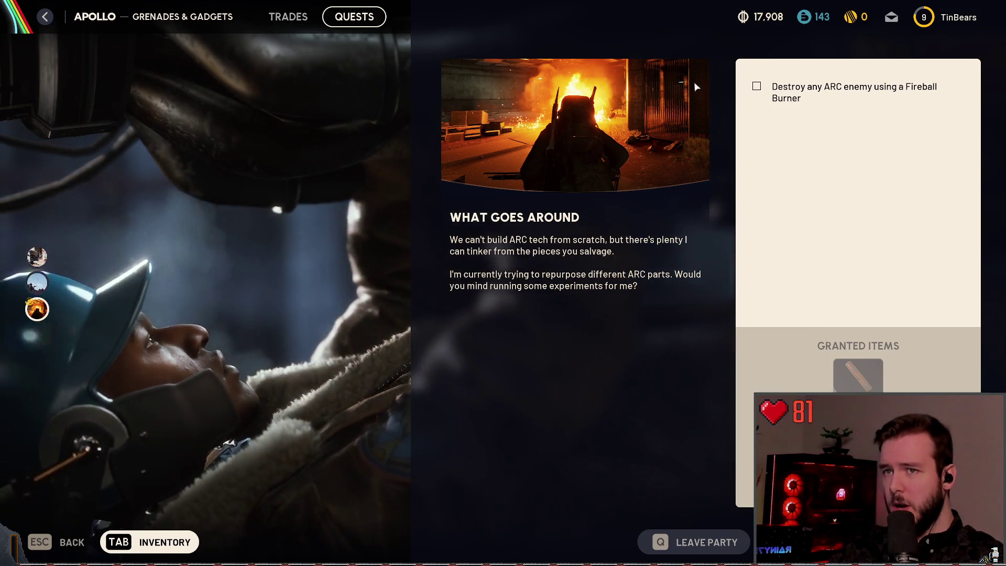
{"action": "key", "text": "Escape"}
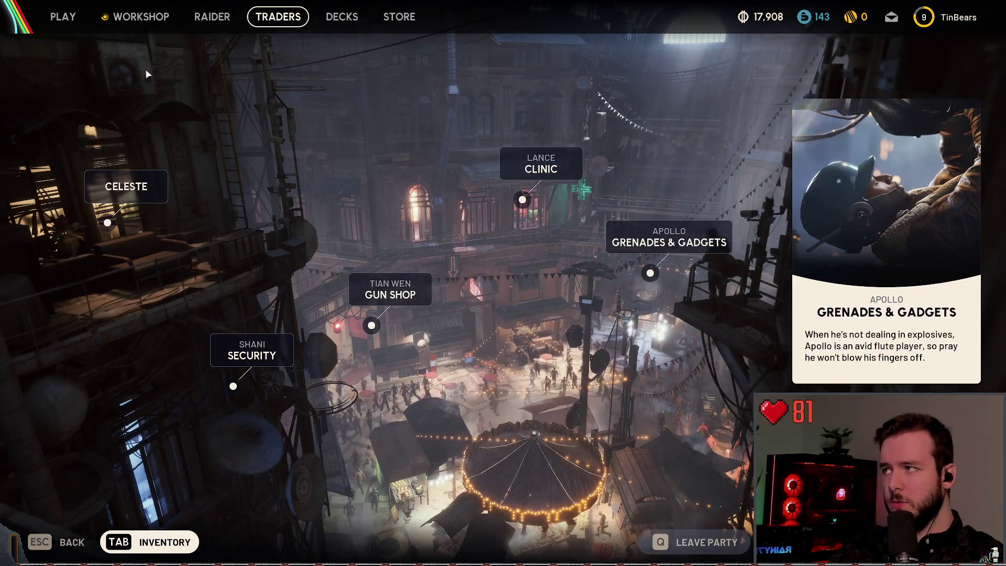
- View Scrappy the Rooster's collection box, then open the Inventory showing stash 162/160
{"action": "left_click", "coordinate": [141, 16]}
{"action": "left_click", "coordinate": [286, 474]}
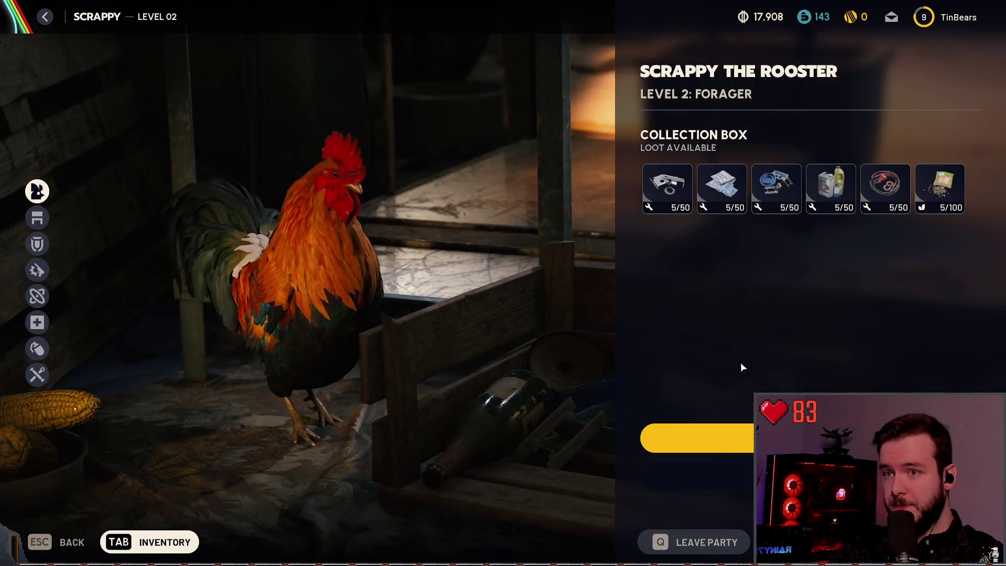
{"action": "key", "text": "Escape"}
{"action": "key", "text": "Escape"}
{"action": "left_click", "coordinate": [141, 16]}
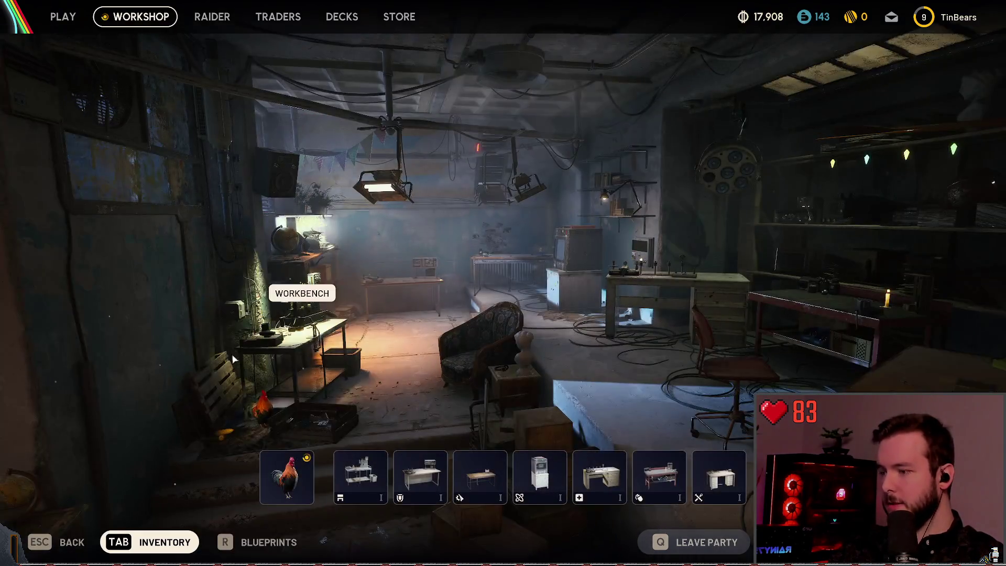
{"action": "key", "text": "Tab"}
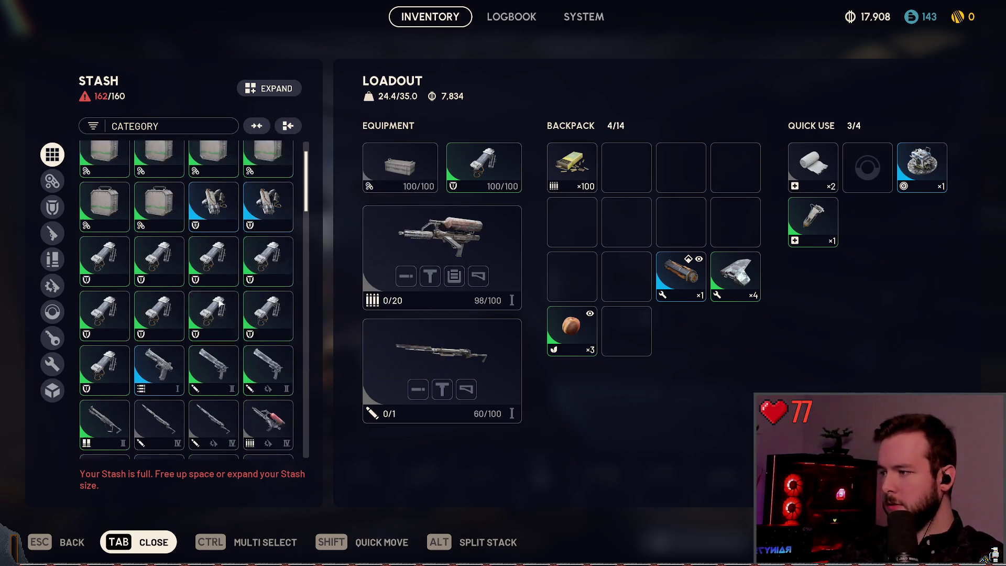
- Sell the first Light Shield from the stash after backing out of an accidental recycle
{"action": "scroll", "coordinate": [270, 276], "scroll_direction": "down", "scroll_amount": 2}
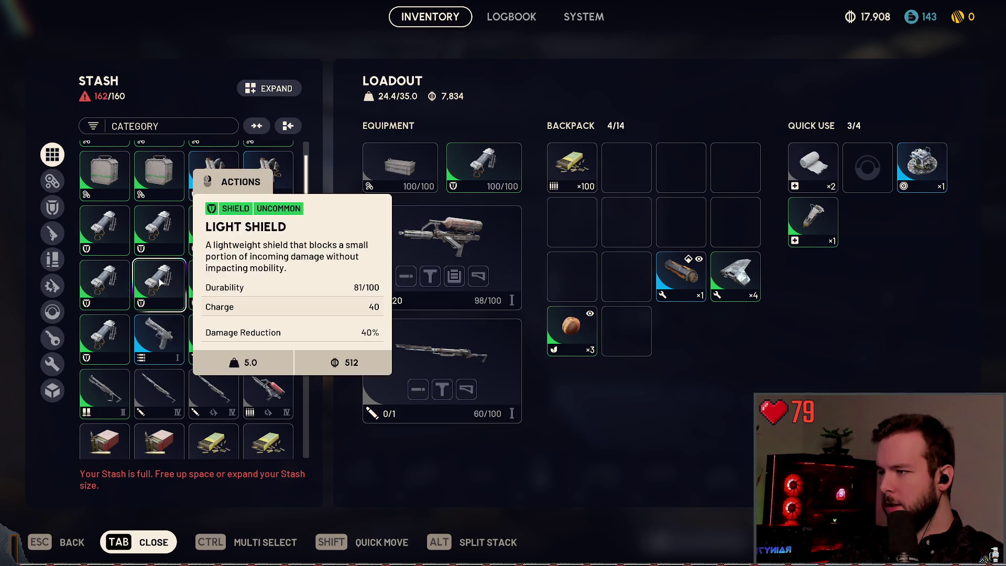
{"action": "right_click", "coordinate": [179, 278]}
{"action": "left_click", "coordinate": [204, 438]}
{"action": "left_click", "coordinate": [597, 364]}
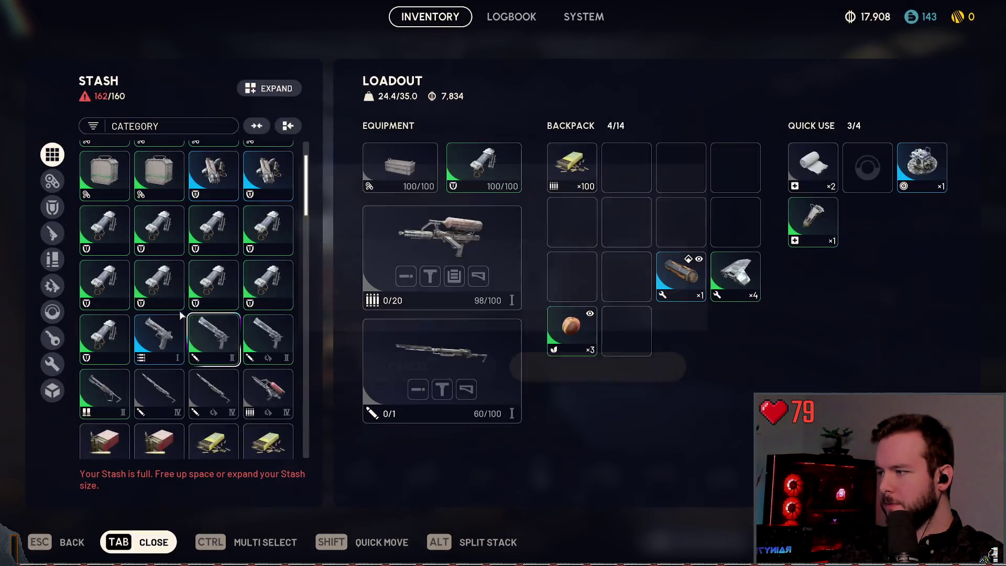
{"action": "right_click", "coordinate": [166, 274]}
{"action": "left_click", "coordinate": [287, 406]}
{"action": "left_click", "coordinate": [627, 407]}
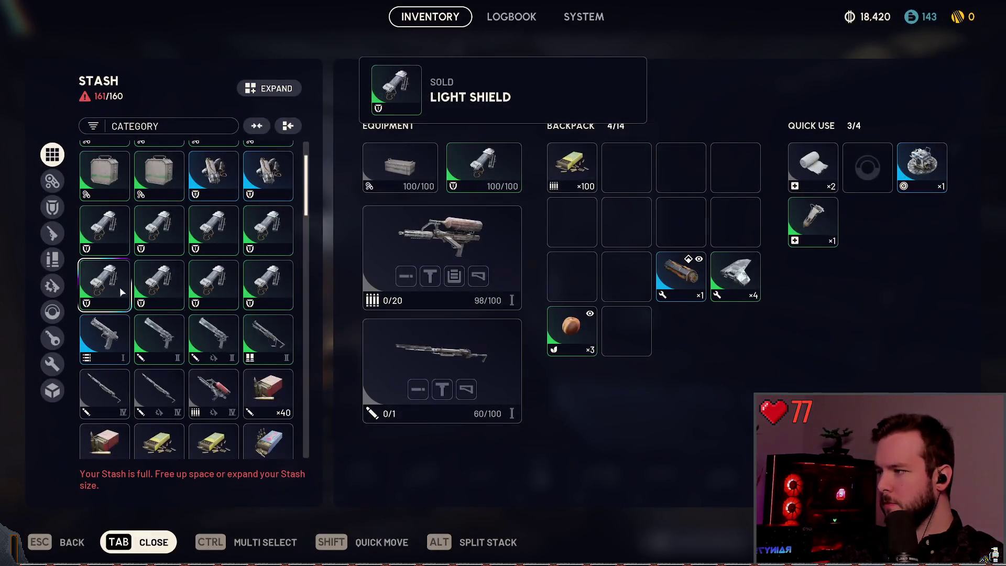
- Sell two more Light Shields, bringing the stash to 159/160 and coins to 19,415
{"action": "right_click", "coordinate": [132, 283]}
{"action": "right_click", "coordinate": [159, 280]}
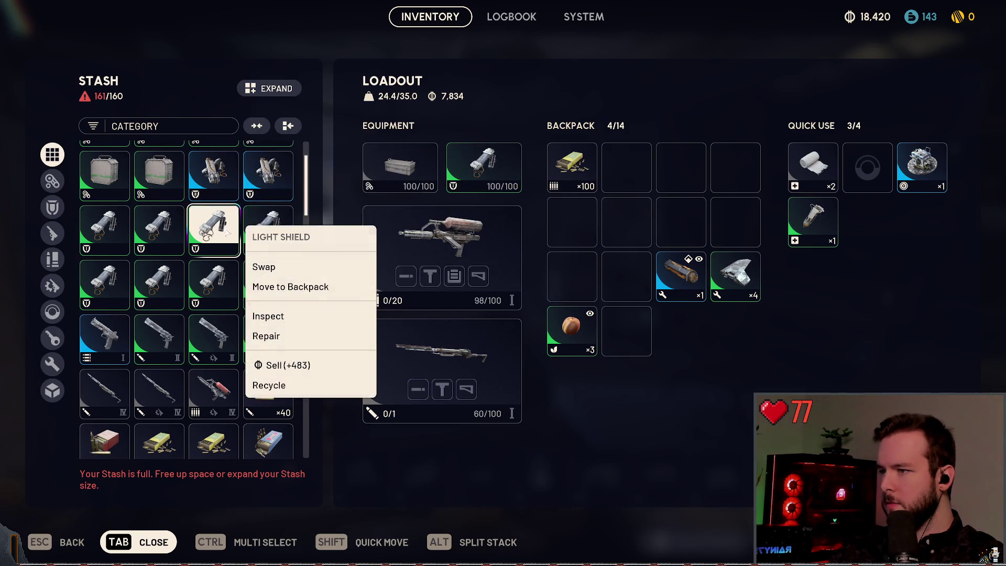
{"action": "left_click", "coordinate": [282, 365]}
{"action": "left_click", "coordinate": [598, 407]}
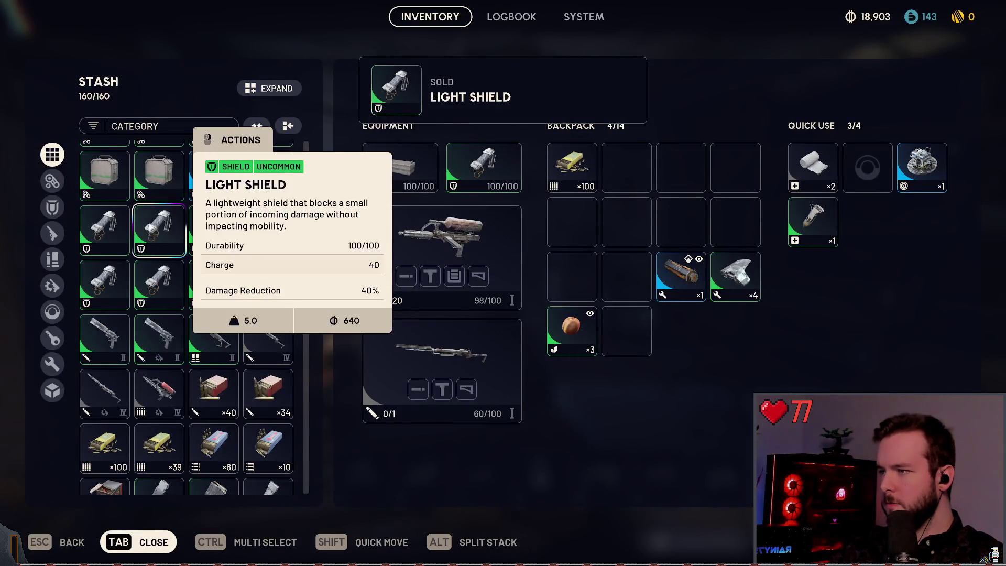
{"action": "right_click", "coordinate": [215, 231]}
{"action": "left_click", "coordinate": [260, 366]}
{"action": "left_click", "coordinate": [597, 407]}
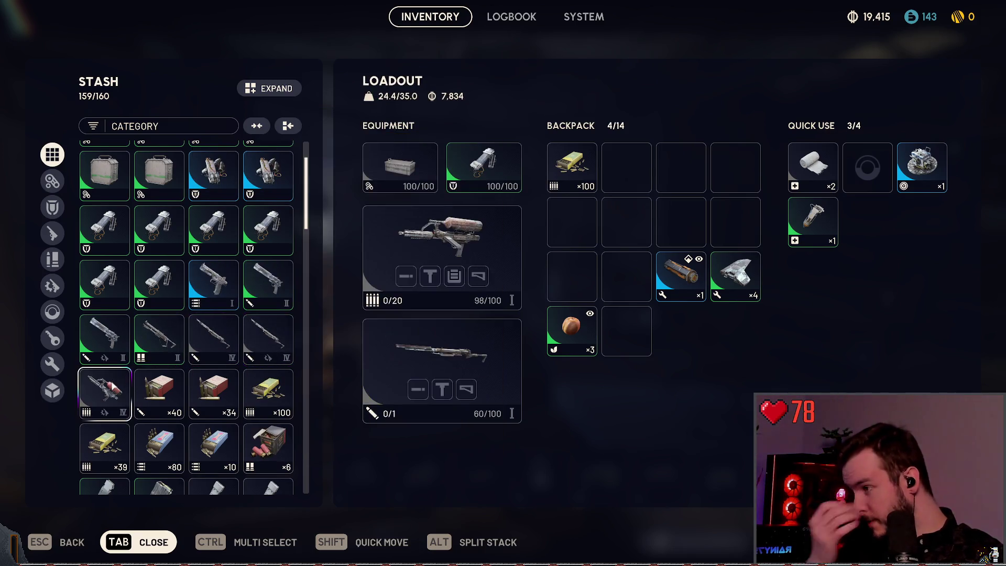
{"action": "right_click", "coordinate": [470, 340]}
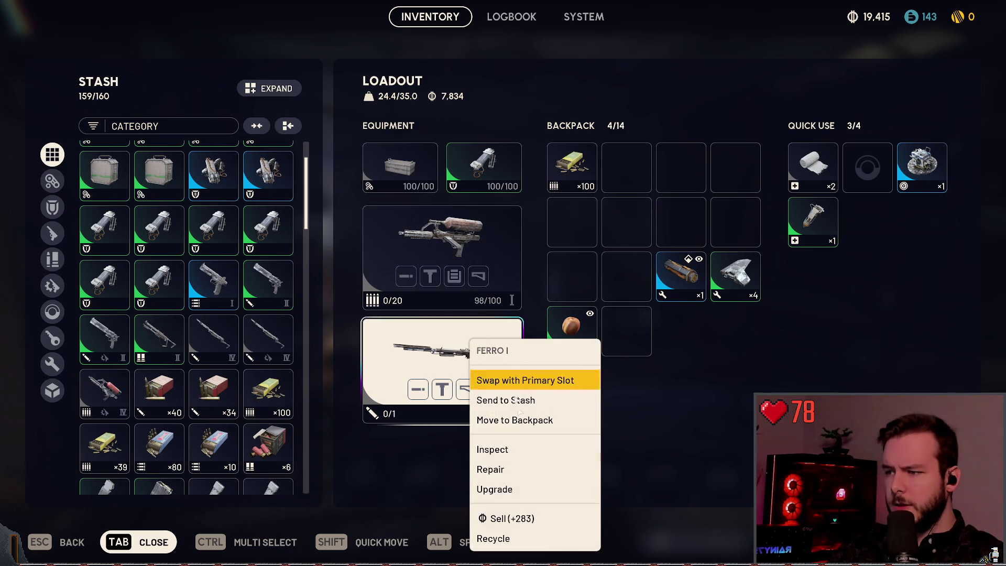
- Sell the equipped Ferro I secondary weapon instead of recycling it, raising coins to 19,698
{"action": "left_click", "coordinate": [519, 538]}
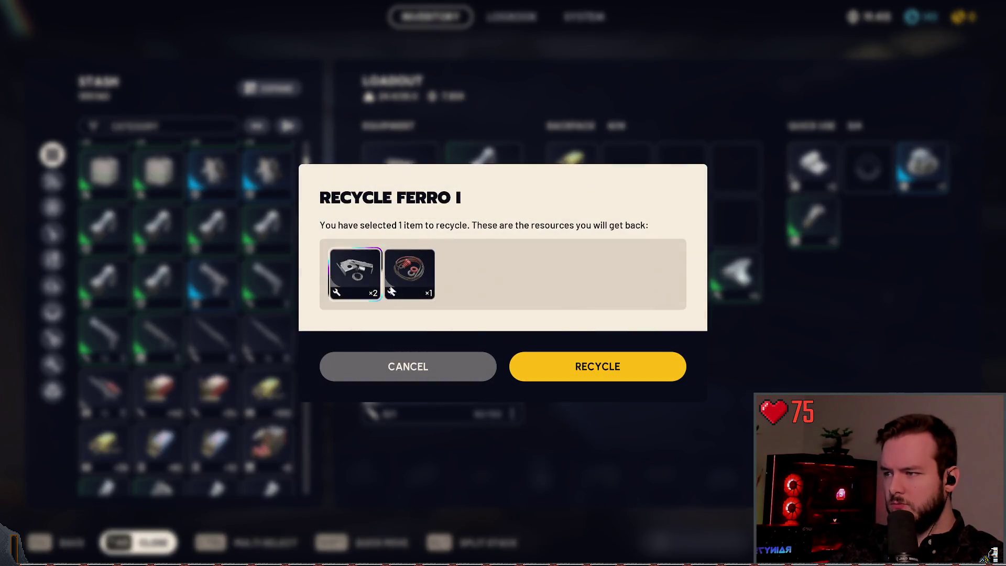
{"action": "key", "text": "Escape"}
{"action": "right_click", "coordinate": [515, 413]}
{"action": "left_click", "coordinate": [501, 527]}
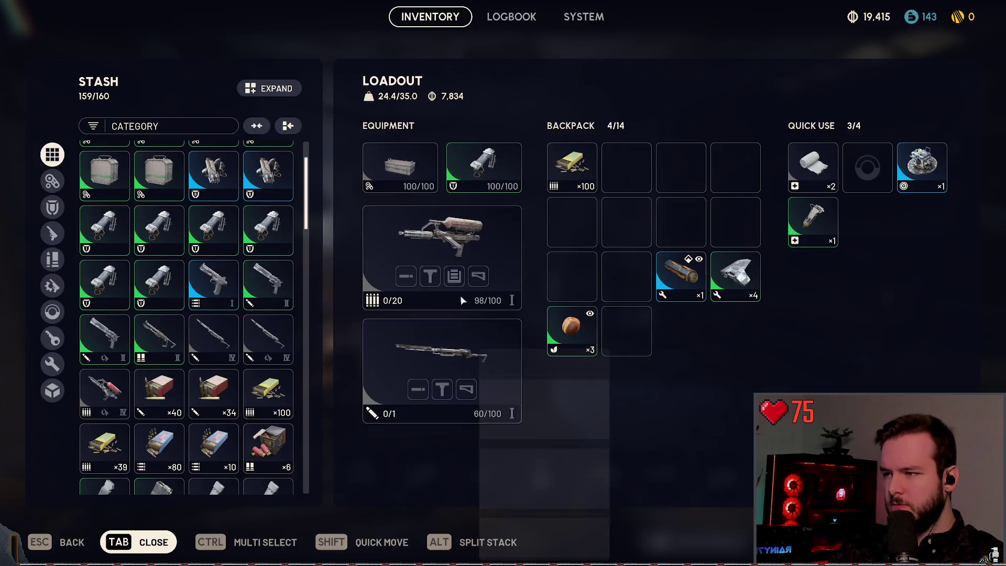
{"action": "left_click", "coordinate": [597, 406]}
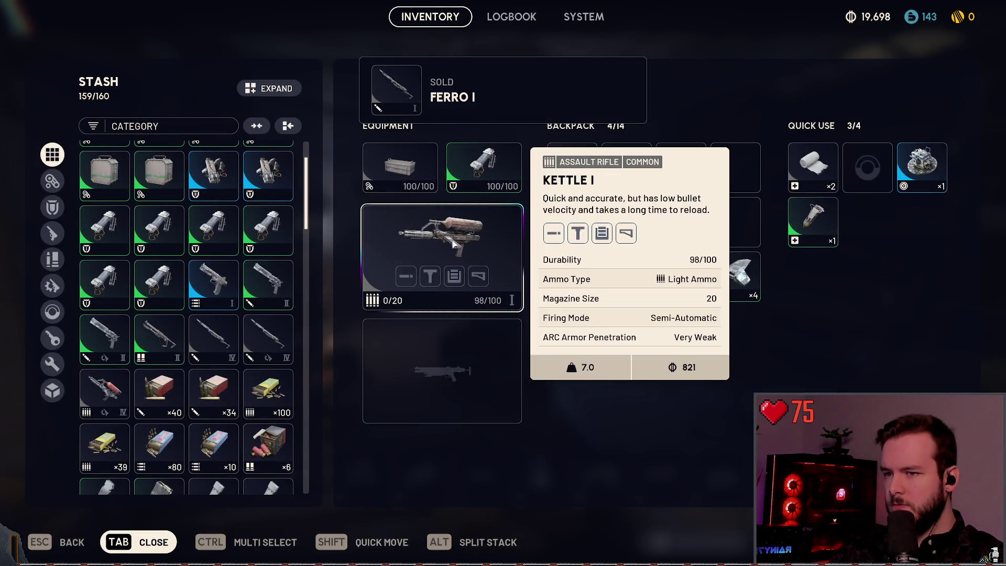
- Keep the Kettle I equipped by cancelling its sale and dismissing its menu
{"action": "right_click", "coordinate": [511, 228]}
{"action": "left_click", "coordinate": [545, 407]}
{"action": "left_click", "coordinate": [409, 408]}
{"action": "right_click", "coordinate": [460, 289]}
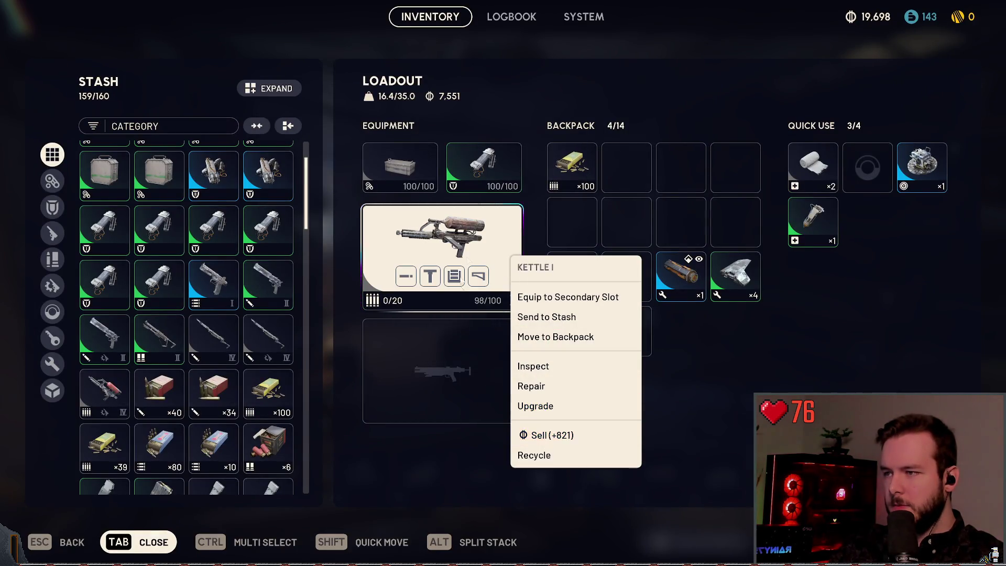
{"action": "left_click", "coordinate": [456, 233]}
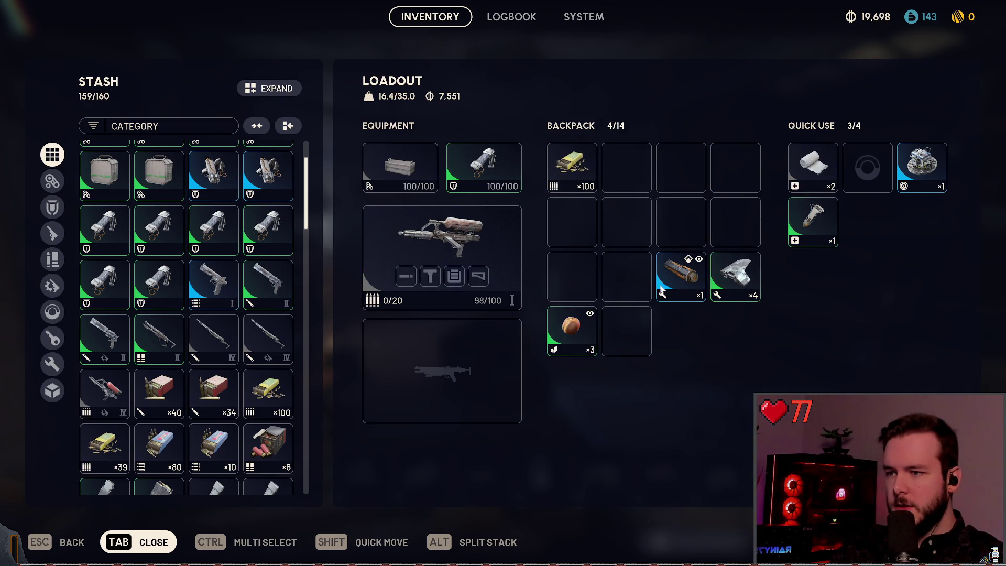
{"action": "scroll", "coordinate": [262, 336], "scroll_direction": "down", "scroll_amount": 5}
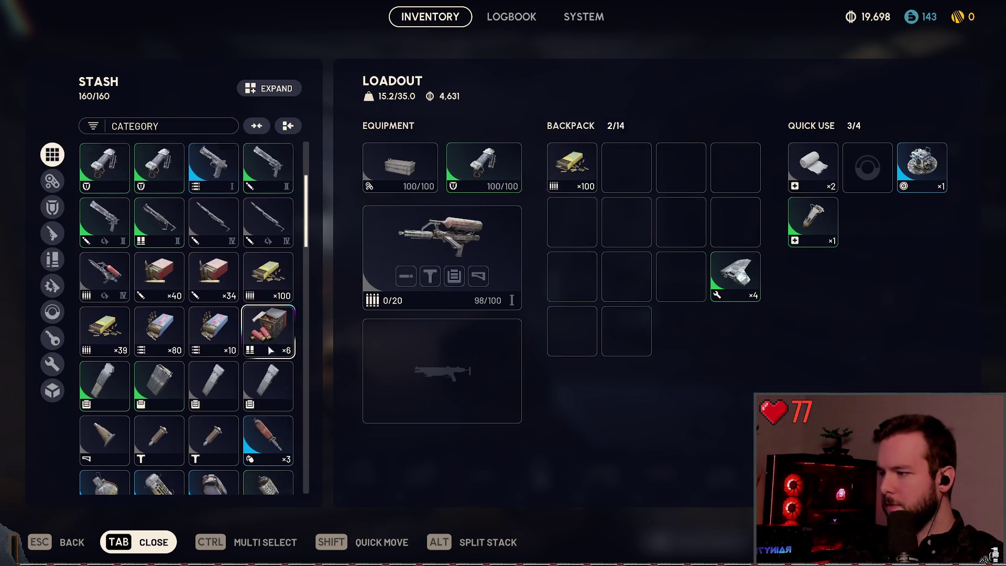
- Sell the Dog Collar from the stash for 640 coins, bringing coins to 20,338
{"action": "scroll", "coordinate": [168, 304], "scroll_direction": "down", "scroll_amount": 5}
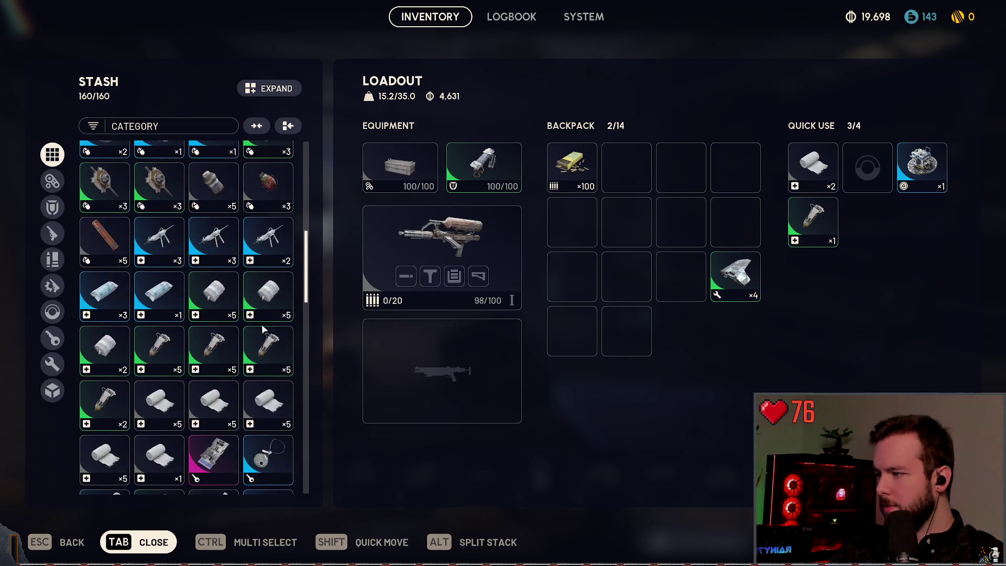
{"action": "scroll", "coordinate": [279, 242], "scroll_direction": "down", "scroll_amount": 1}
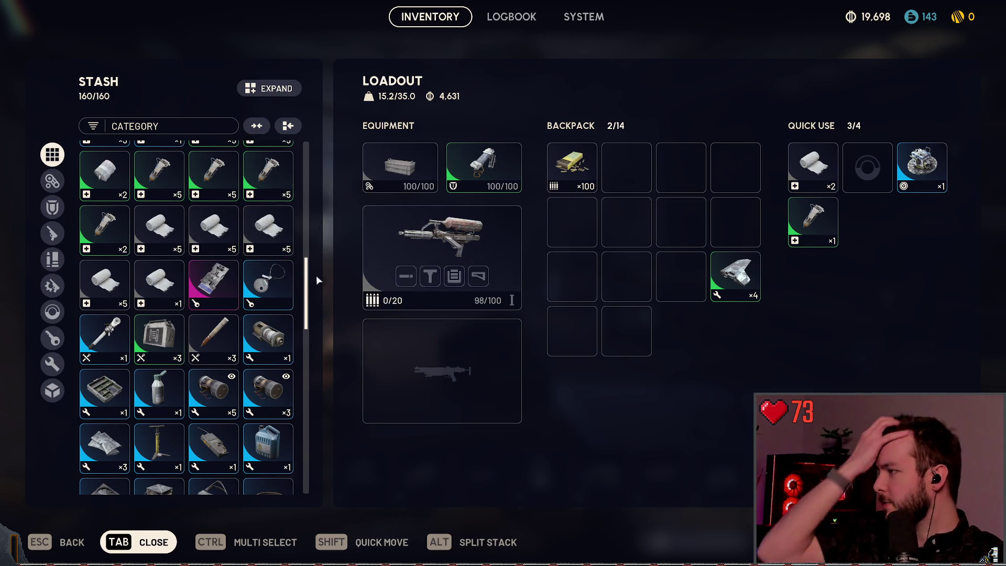
{"action": "scroll", "coordinate": [246, 283], "scroll_direction": "down", "scroll_amount": 2}
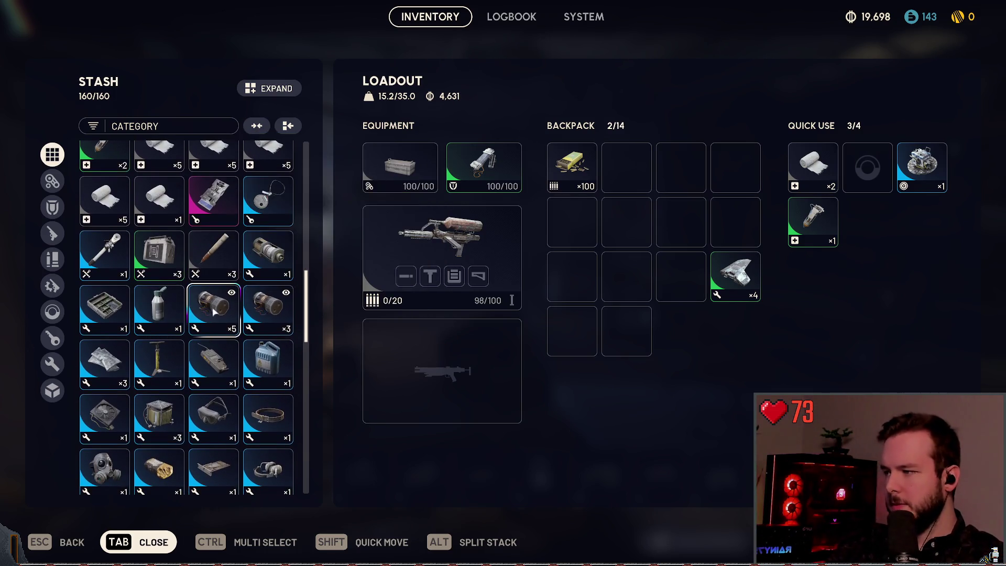
{"action": "scroll", "coordinate": [269, 313], "scroll_direction": "down", "scroll_amount": 3}
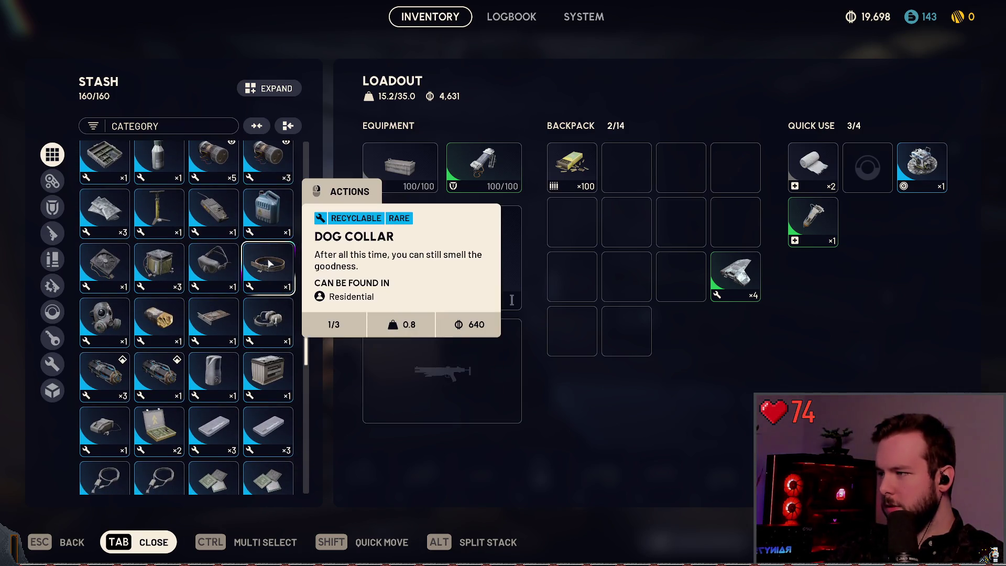
{"action": "right_click", "coordinate": [268, 265]}
{"action": "right_click", "coordinate": [269, 265]}
{"action": "right_click", "coordinate": [269, 265]}
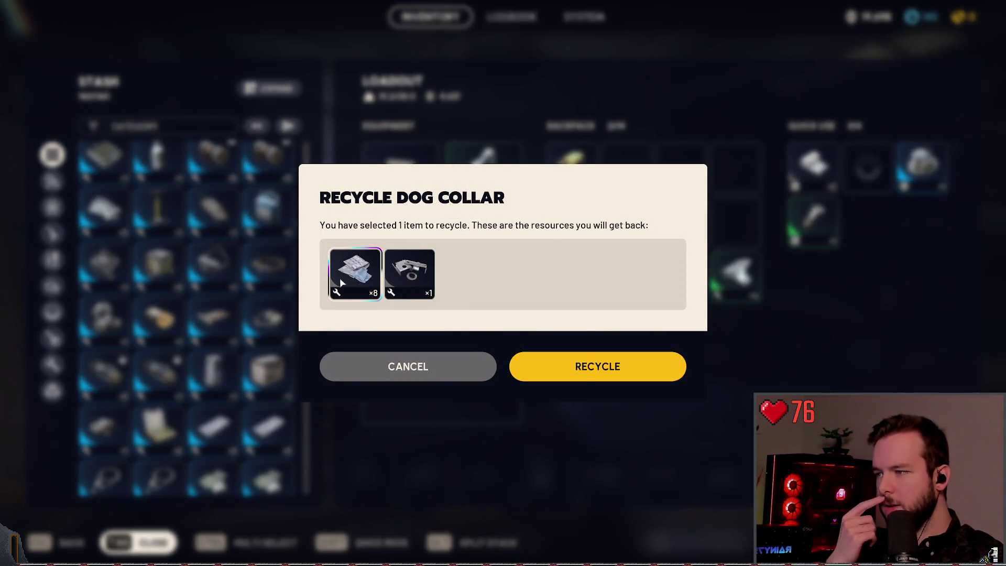
{"action": "left_click", "coordinate": [403, 354]}
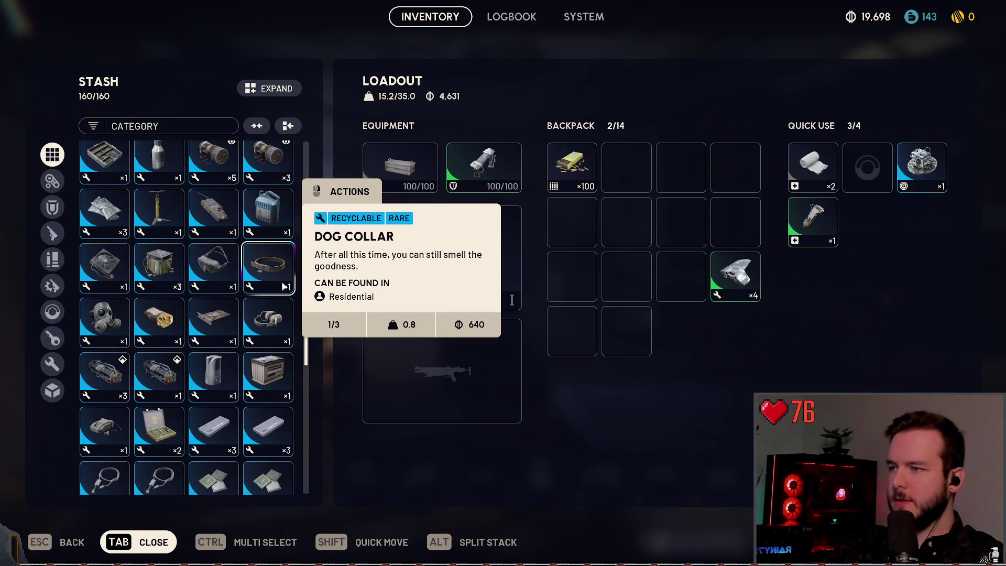
{"action": "right_click", "coordinate": [278, 270]}
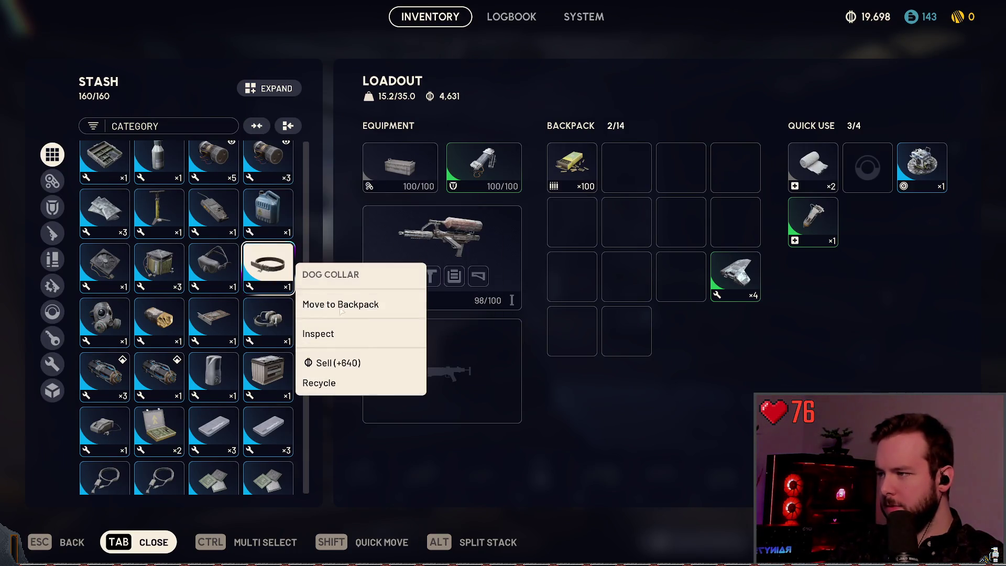
{"action": "left_click", "coordinate": [327, 362]}
{"action": "left_click", "coordinate": [539, 406]}
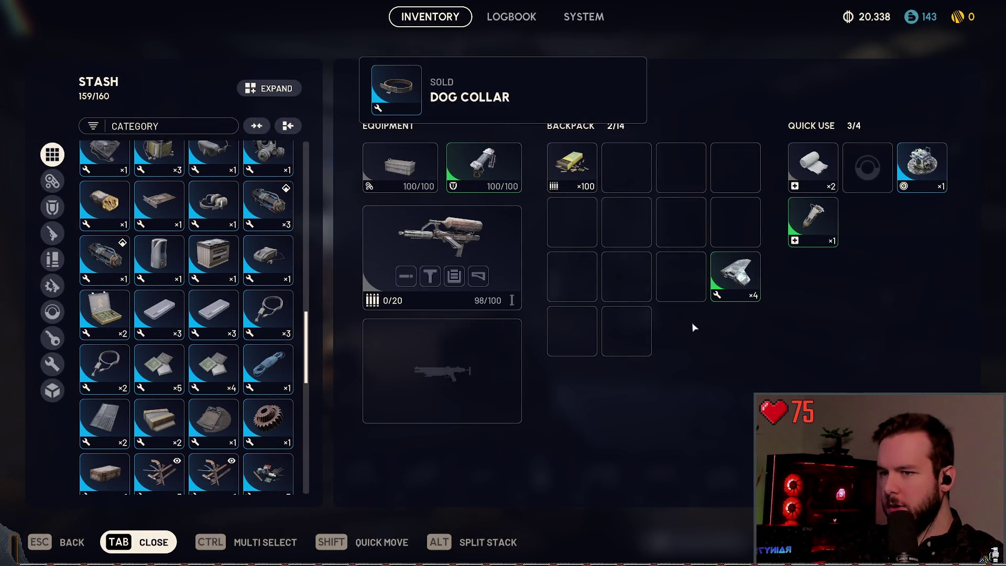
- Keep the Battery stack, backing out of both recycling and selling it
{"action": "scroll", "coordinate": [215, 283], "scroll_direction": "down", "scroll_amount": 5}
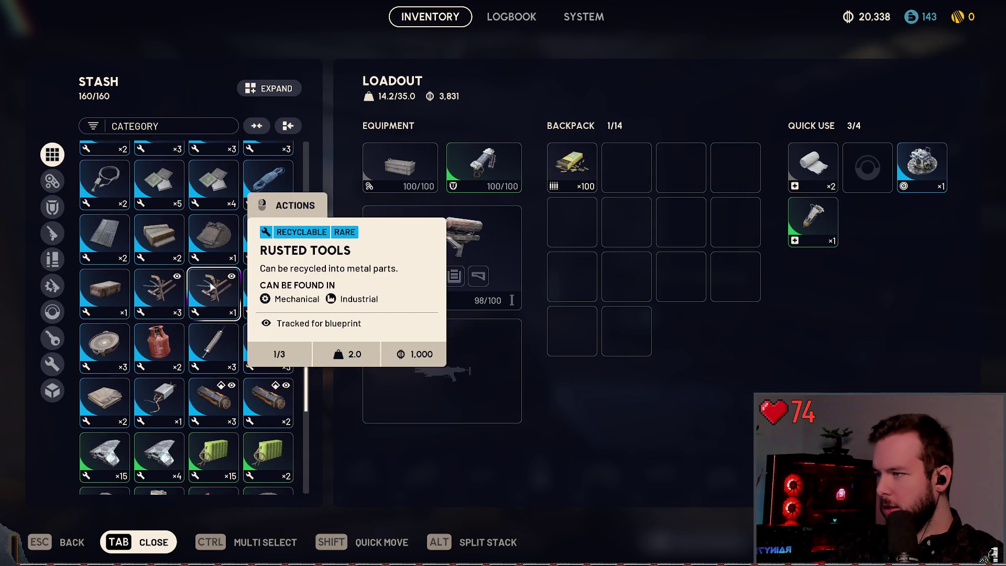
{"action": "scroll", "coordinate": [320, 334], "scroll_direction": "down", "scroll_amount": 2}
{"action": "right_click", "coordinate": [278, 262]}
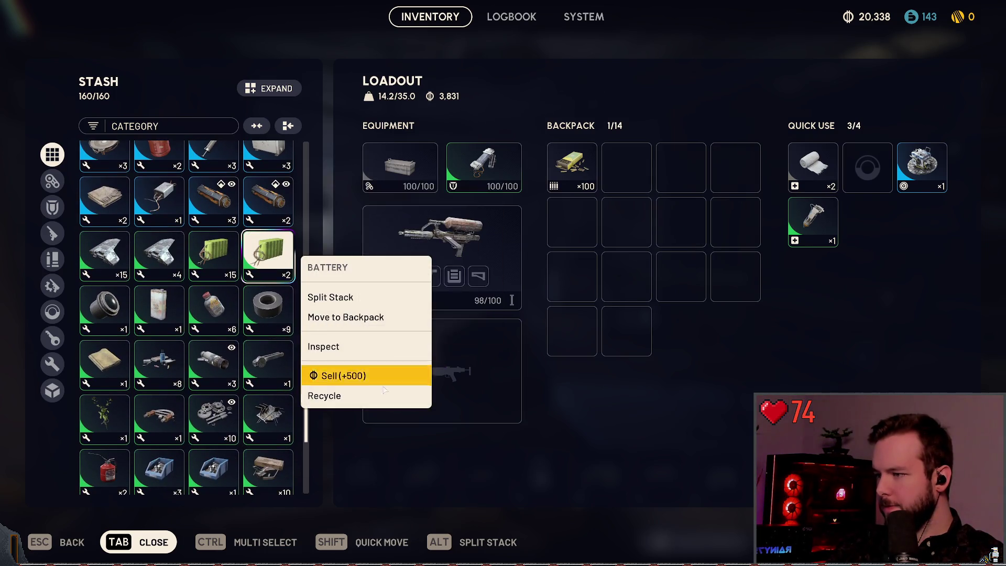
{"action": "left_click", "coordinate": [360, 400]}
{"action": "key", "text": "Escape"}
{"action": "right_click", "coordinate": [272, 260]}
{"action": "key", "text": "Escape"}
{"action": "right_click", "coordinate": [270, 247]}
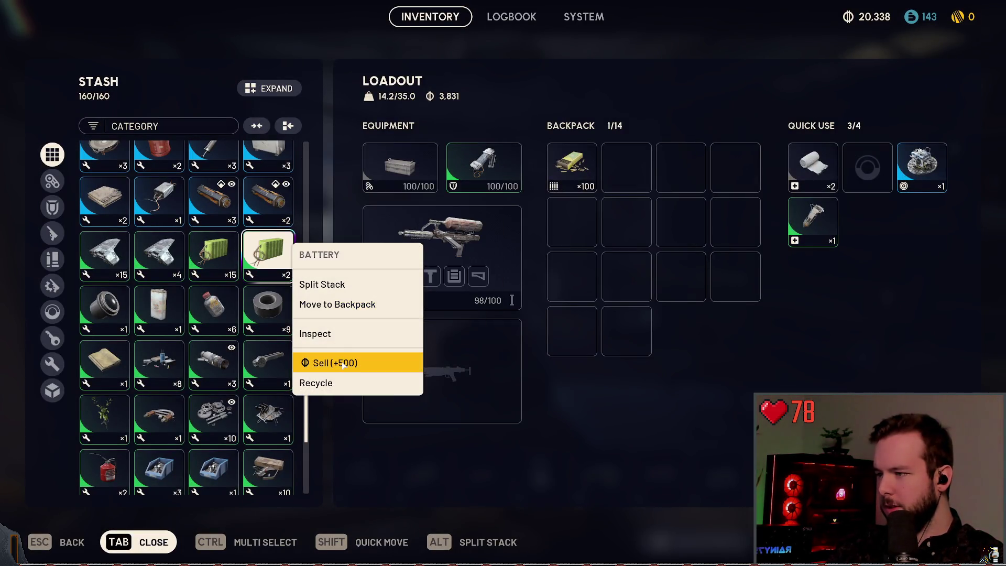
{"action": "left_click", "coordinate": [356, 360]}
{"action": "left_click", "coordinate": [425, 407]}
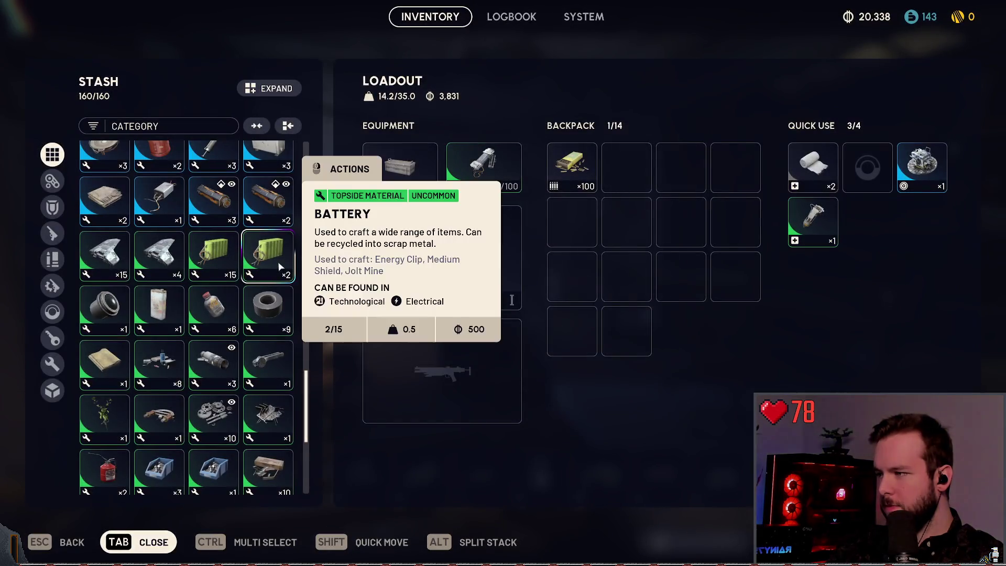
- Close the inventory and return to the Speranza Play lobby
{"action": "scroll", "coordinate": [171, 265], "scroll_direction": "down", "scroll_amount": 2}
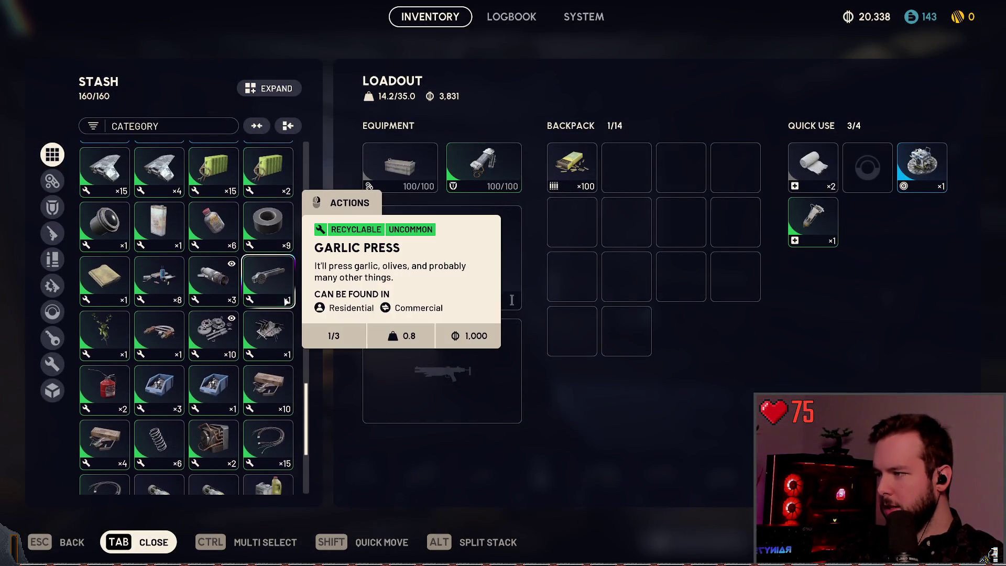
{"action": "scroll", "coordinate": [127, 286], "scroll_direction": "down", "scroll_amount": 5}
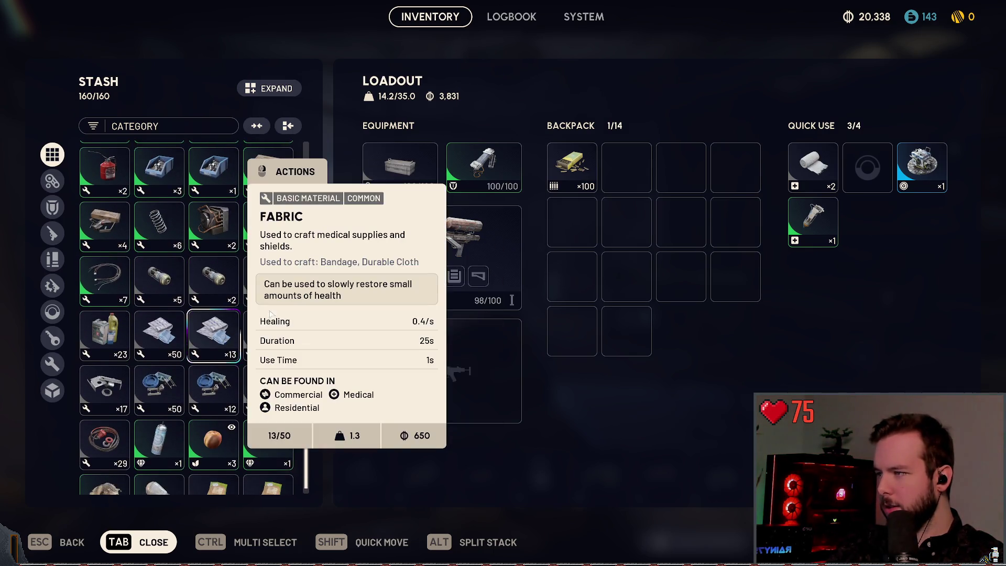
{"action": "key", "text": "Tab"}
{"action": "key", "text": "Escape"}
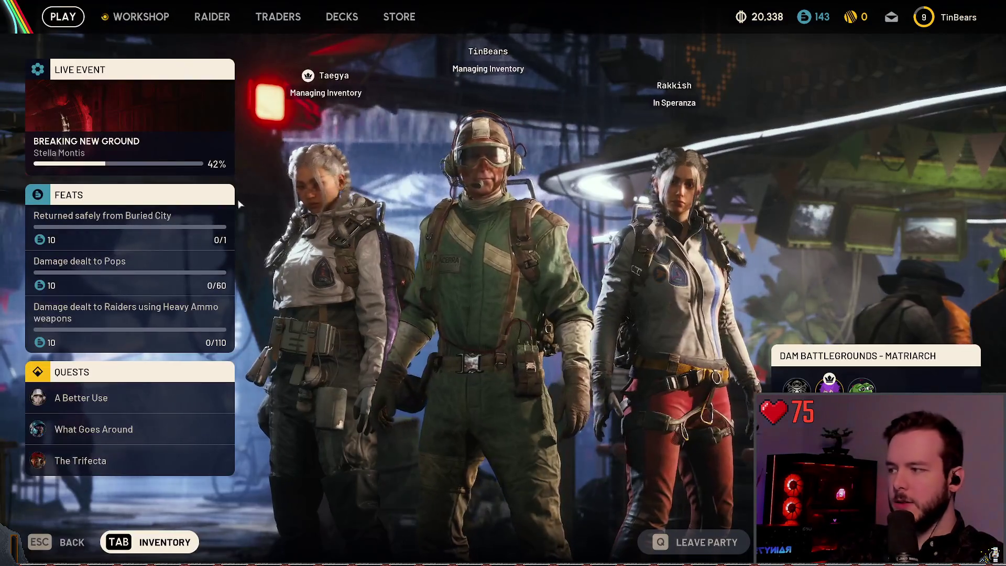
- Go back to the Play tab and open the Breaking New Ground event's Stella Montis donations
{"action": "left_click", "coordinate": [140, 16]}
{"action": "left_click", "coordinate": [212, 17]}
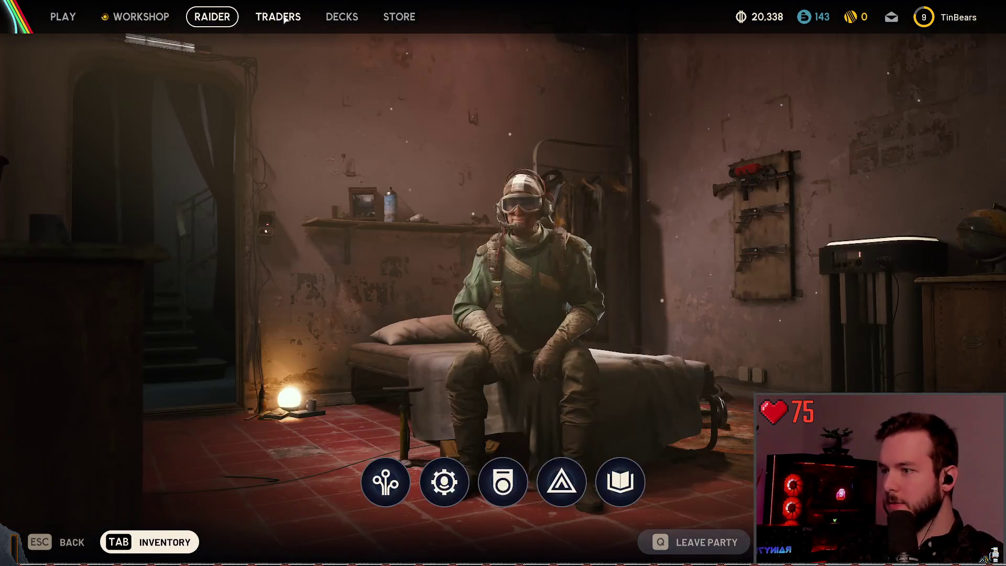
{"action": "left_click", "coordinate": [283, 19]}
{"action": "left_click", "coordinate": [65, 18]}
{"action": "left_click", "coordinate": [100, 73]}
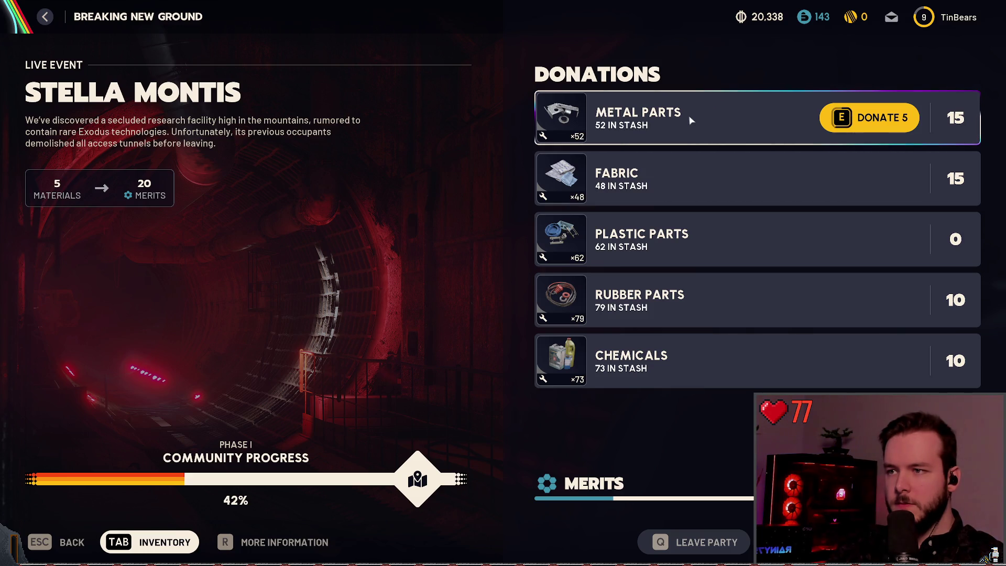
- Donate 5 each of Metal Parts, Plastic Parts, Rubber Parts and Chemicals, then leave to the lobby
{"action": "key", "text": "e"}
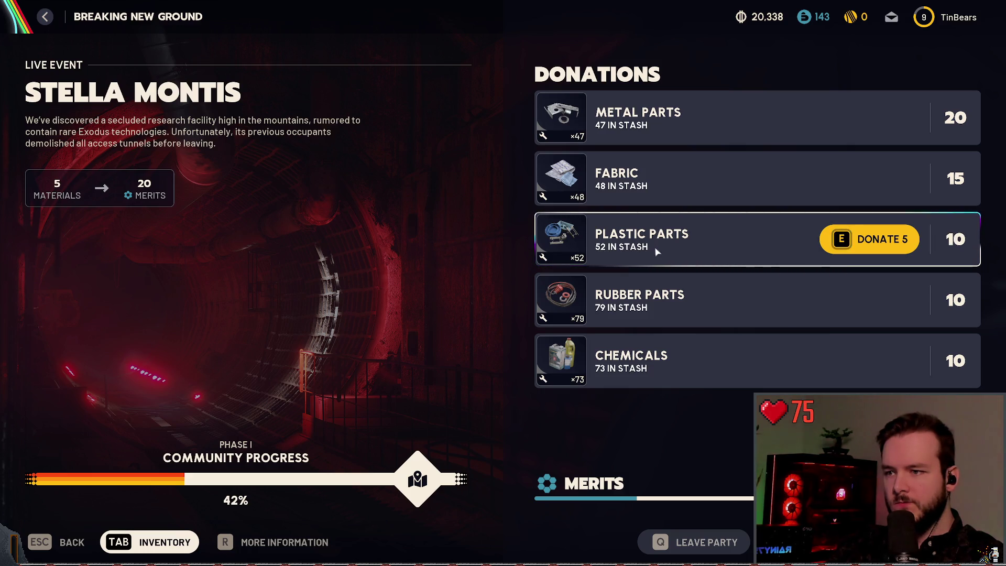
{"action": "key", "text": "e"}
{"action": "key", "text": "e"}
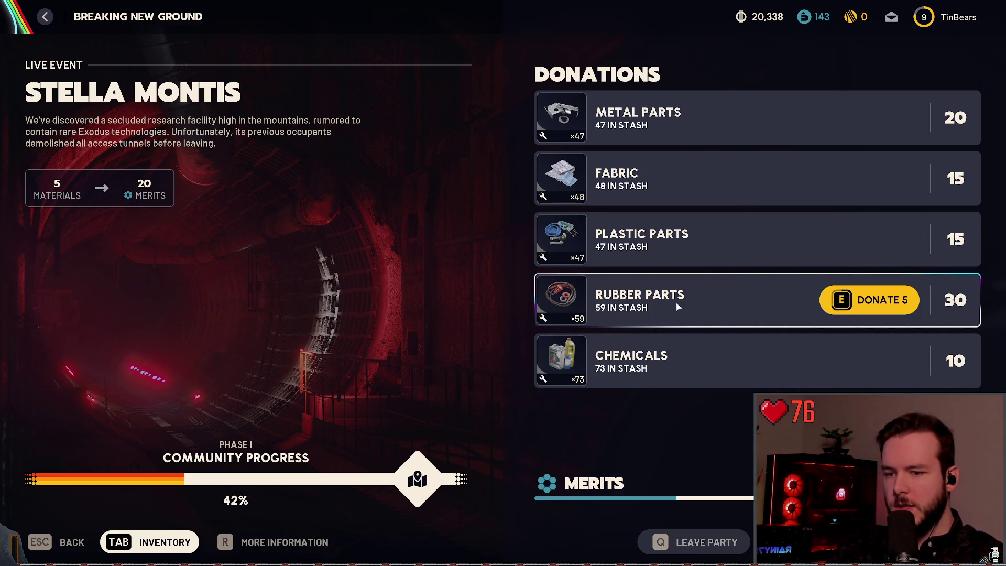
{"action": "key", "text": "e"}
{"action": "key", "text": "e"}
{"action": "key", "text": "e"}
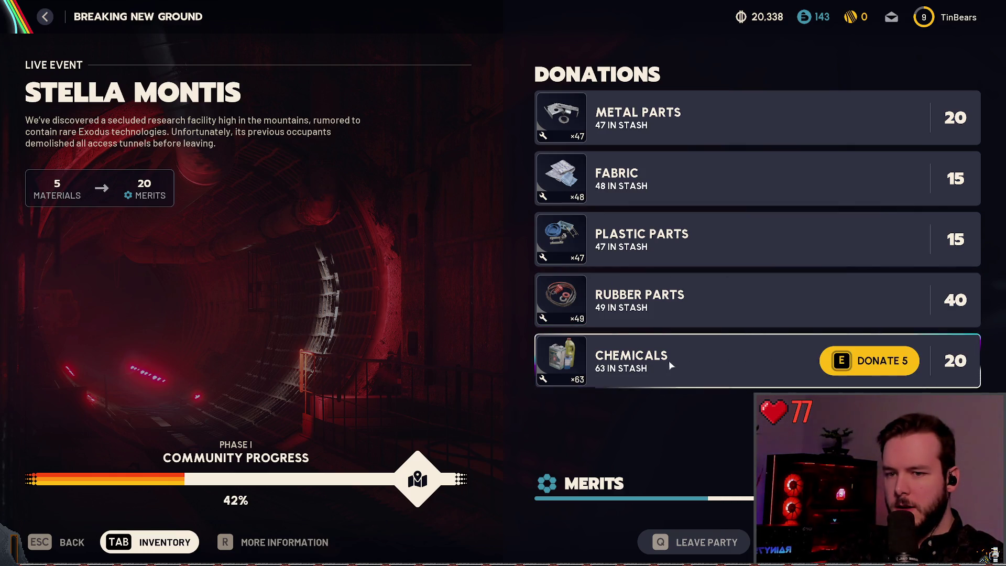
{"action": "key", "text": "e"}
{"action": "key", "text": "e"}
{"action": "key", "text": "e"}
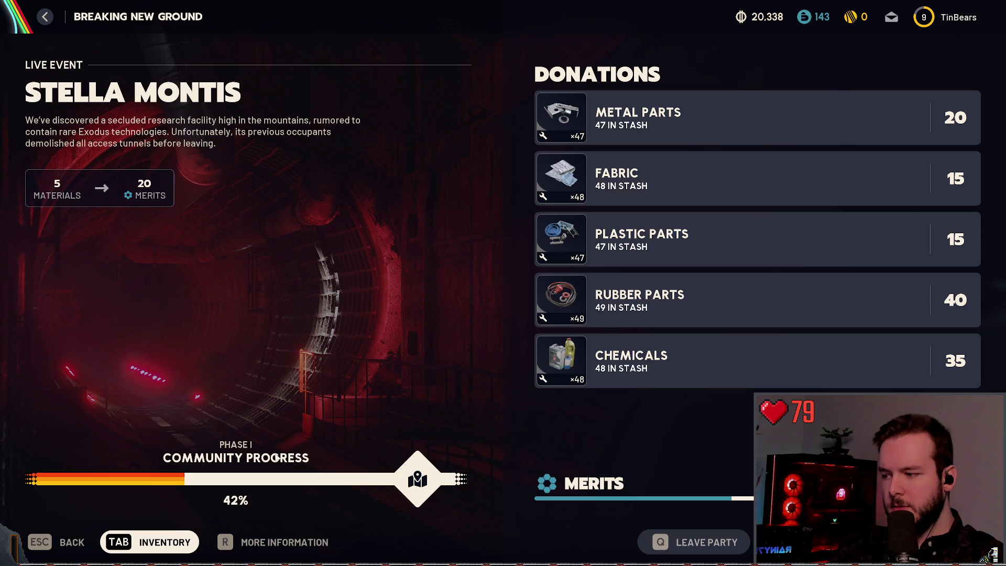
{"action": "key", "text": "r"}
{"action": "key", "text": "Escape"}
{"action": "key", "text": "Escape"}
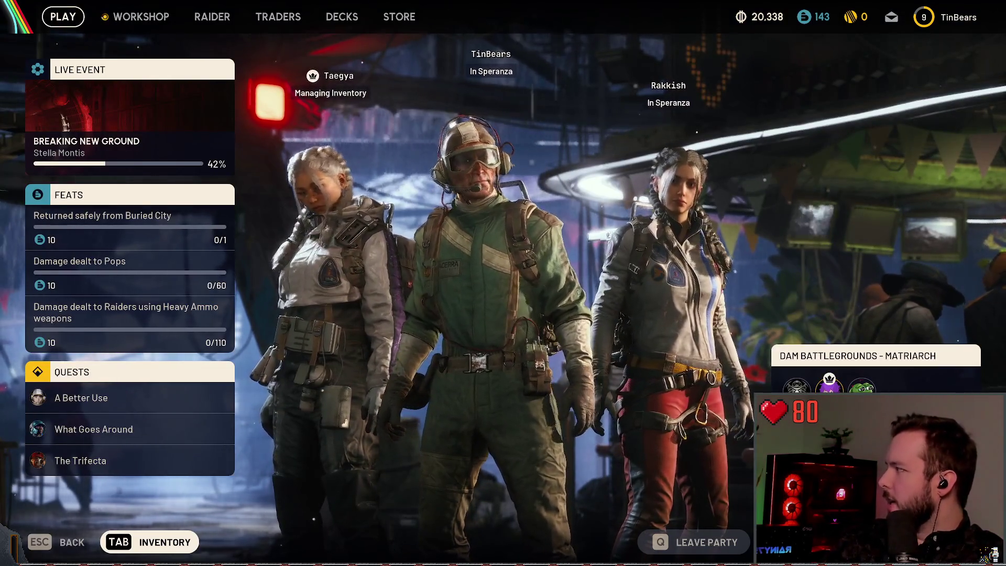
{"action": "left_click", "coordinate": [139, 18]}
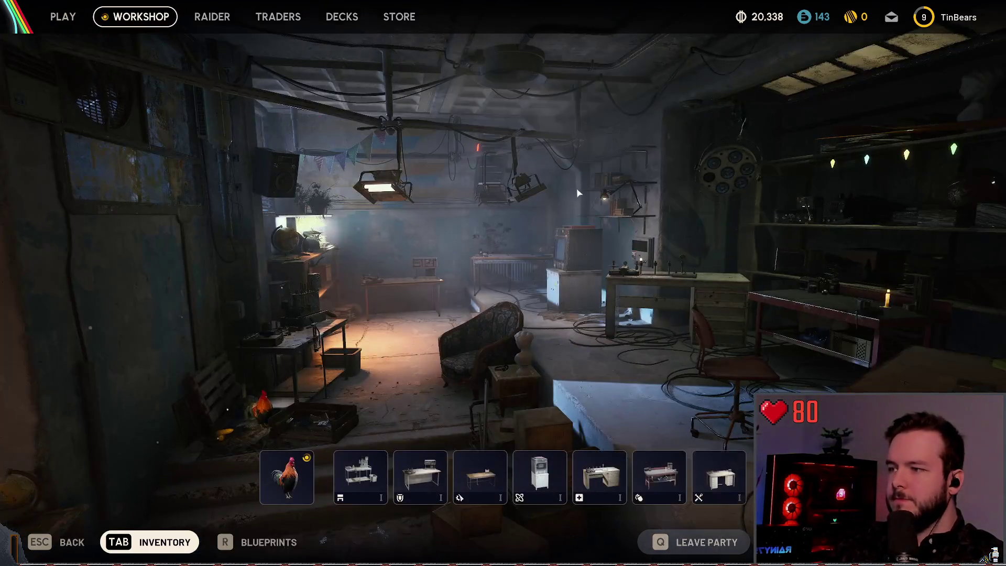
{"action": "left_click", "coordinate": [287, 477]}
{"action": "key", "text": "Escape"}
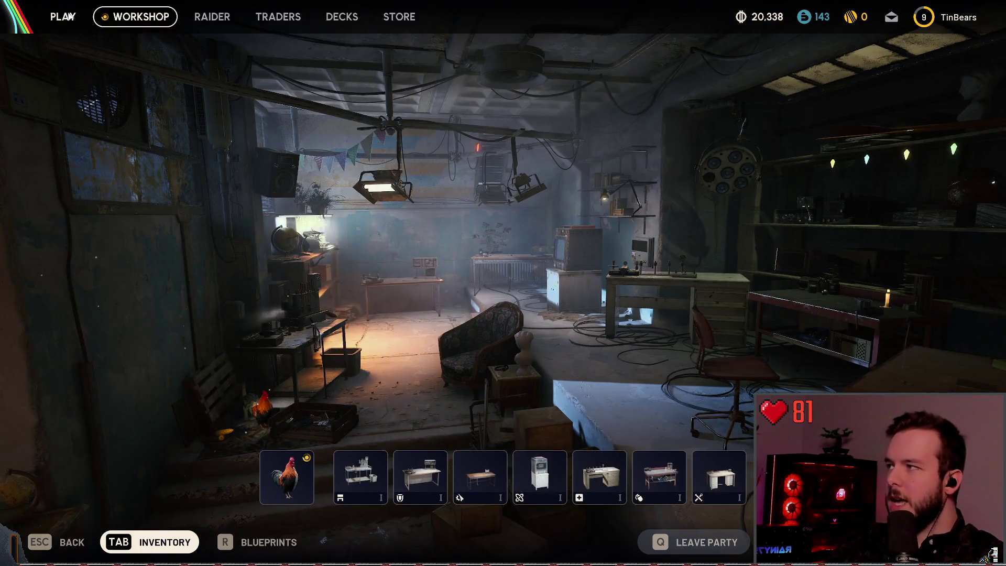
{"action": "left_click", "coordinate": [70, 18]}
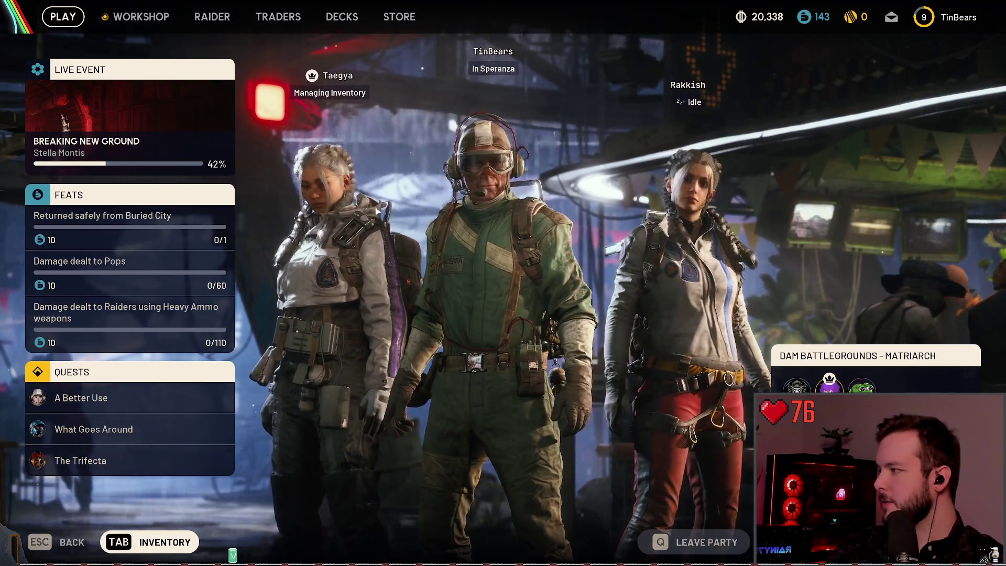
{"action": "left_click", "coordinate": [137, 17]}
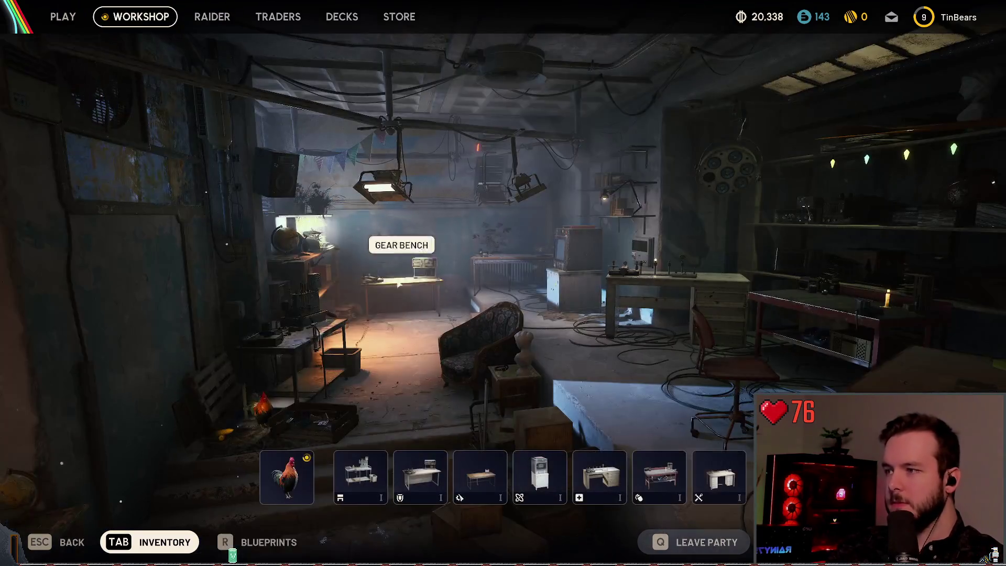
{"action": "left_click", "coordinate": [283, 465]}
{"action": "key", "text": "Escape"}
{"action": "key", "text": "Escape"}
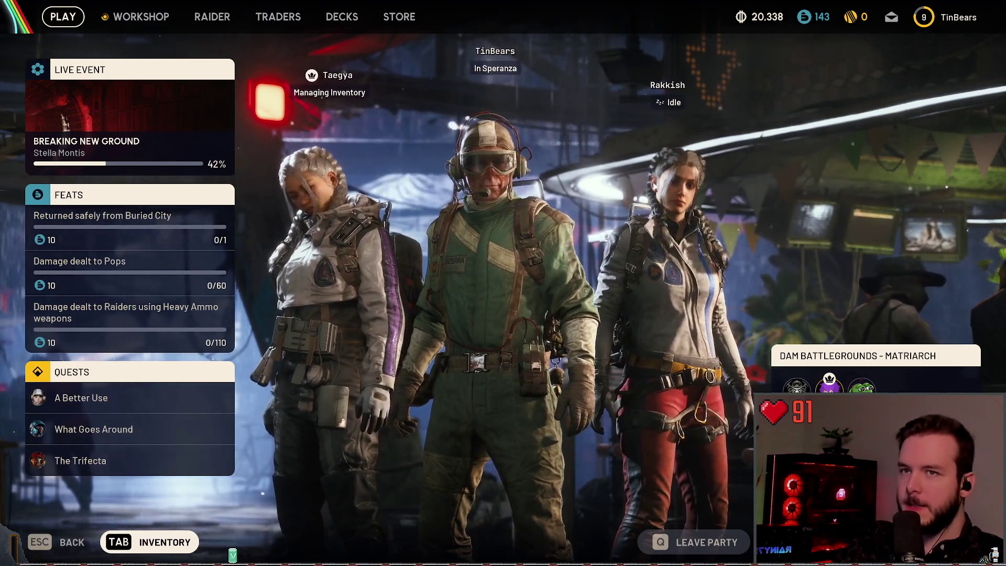
- Choose Exit in the System menu and confirm Yes, Quit to close ARC Raiders
{"action": "key", "text": "Escape"}
{"action": "key", "text": "Escape"}
{"action": "key", "text": "e"}
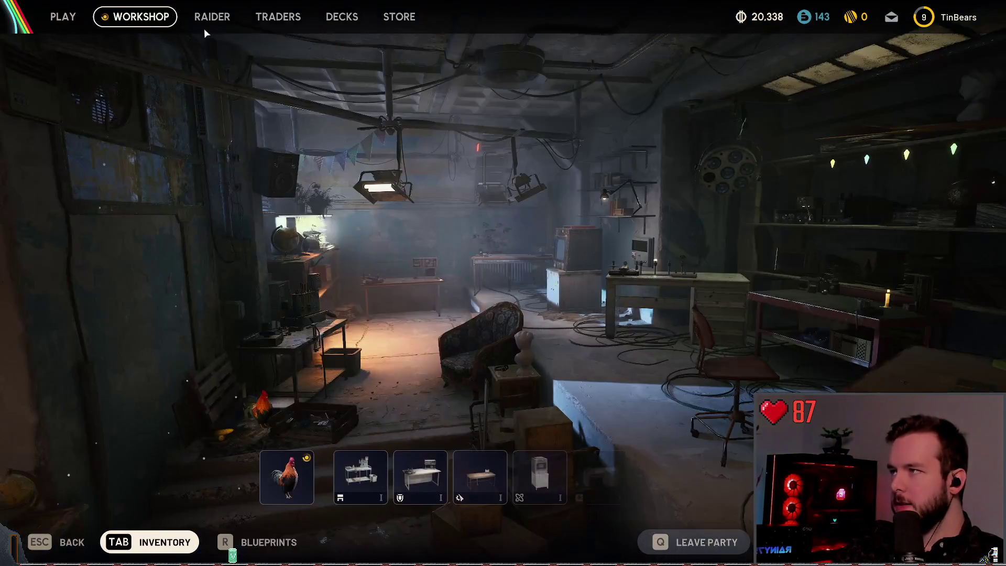
{"action": "key", "text": "Escape"}
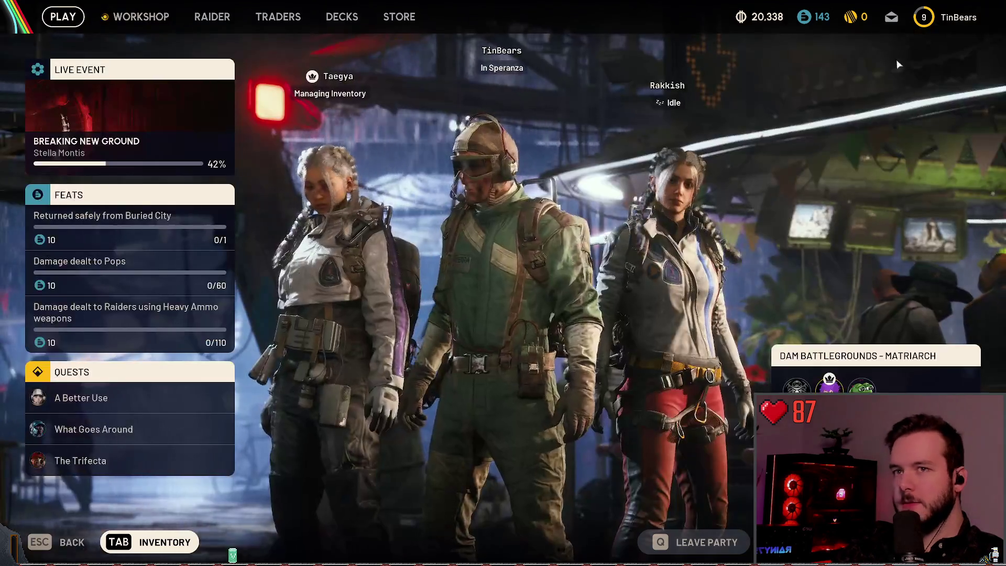
{"action": "key", "text": "Escape"}
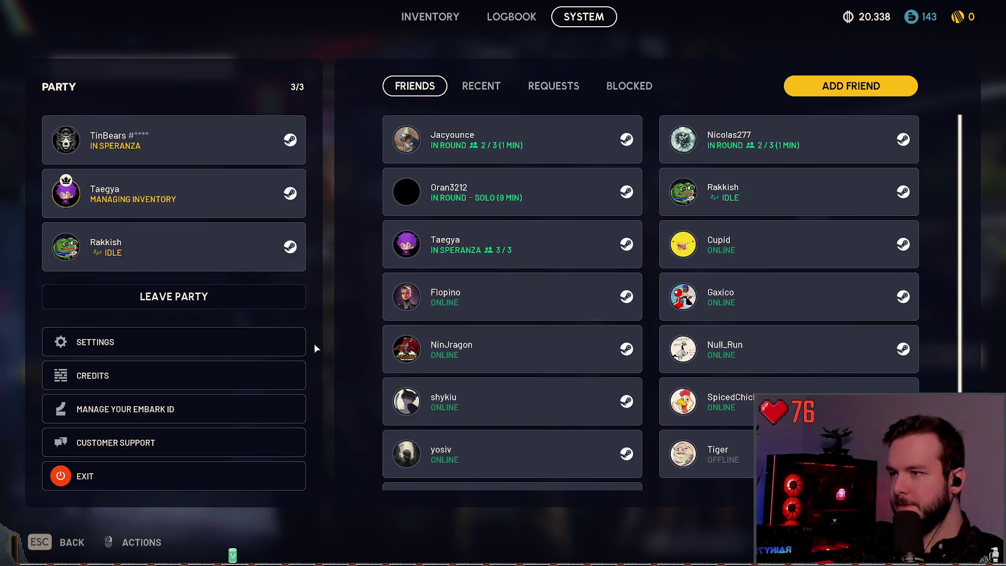
{"action": "key", "text": "Escape"}
{"action": "key", "text": "Escape"}
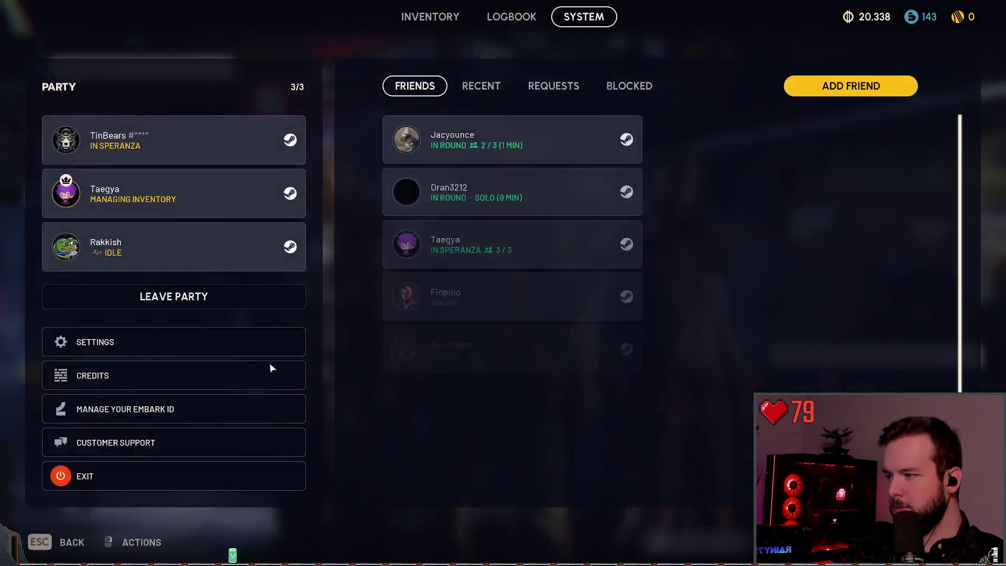
{"action": "left_click", "coordinate": [90, 475]}
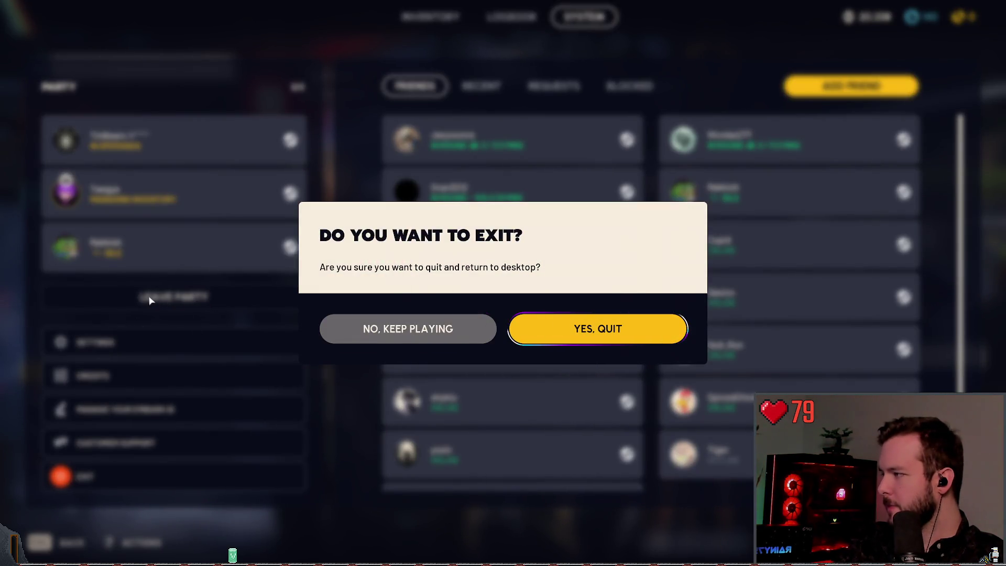
{"action": "key", "text": "Return"}
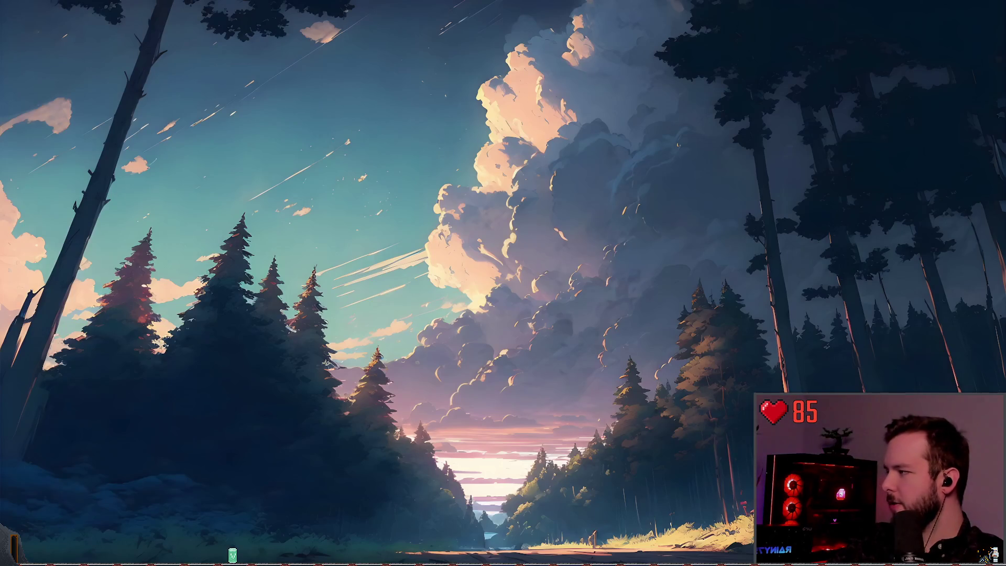
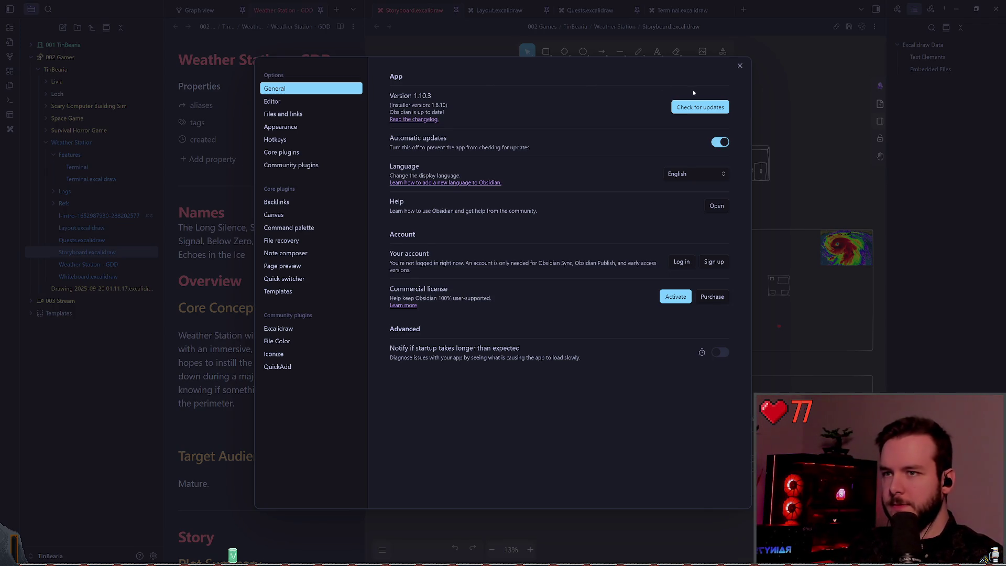
- Check Community plugins for updates and install the Excalidraw 2.17.1 update
{"action": "left_click", "coordinate": [302, 165]}
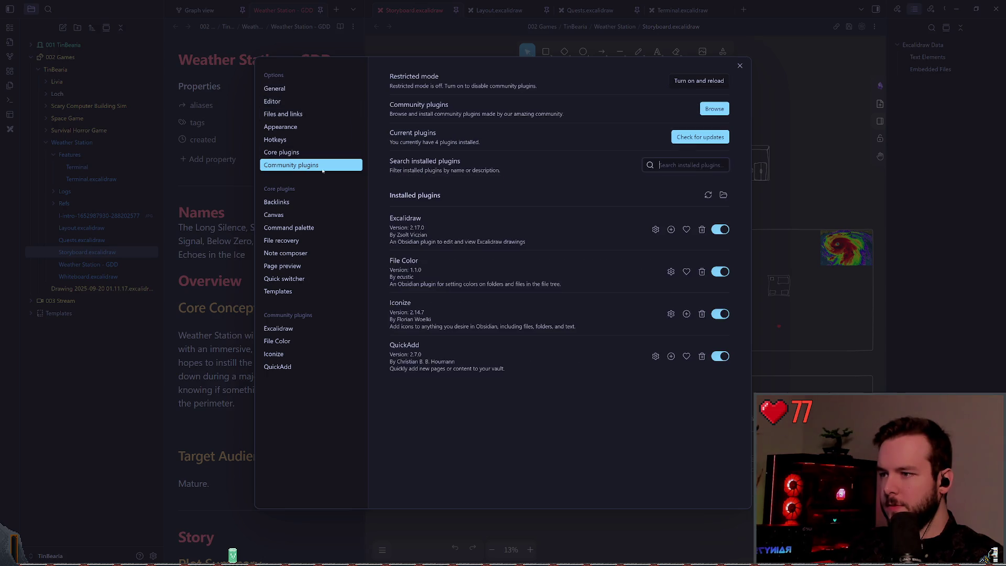
{"action": "left_click", "coordinate": [700, 137]}
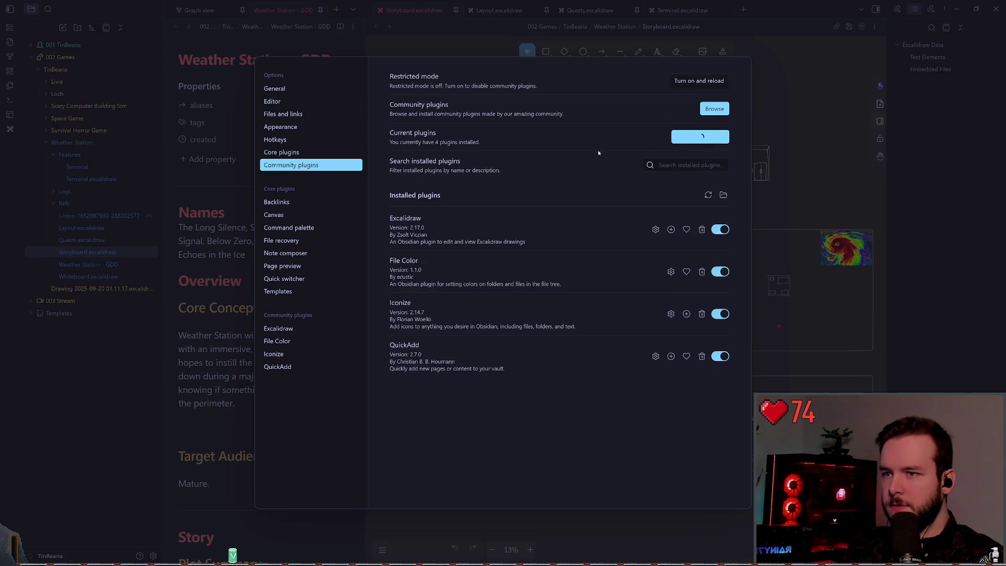
{"action": "left_click", "coordinate": [631, 229]}
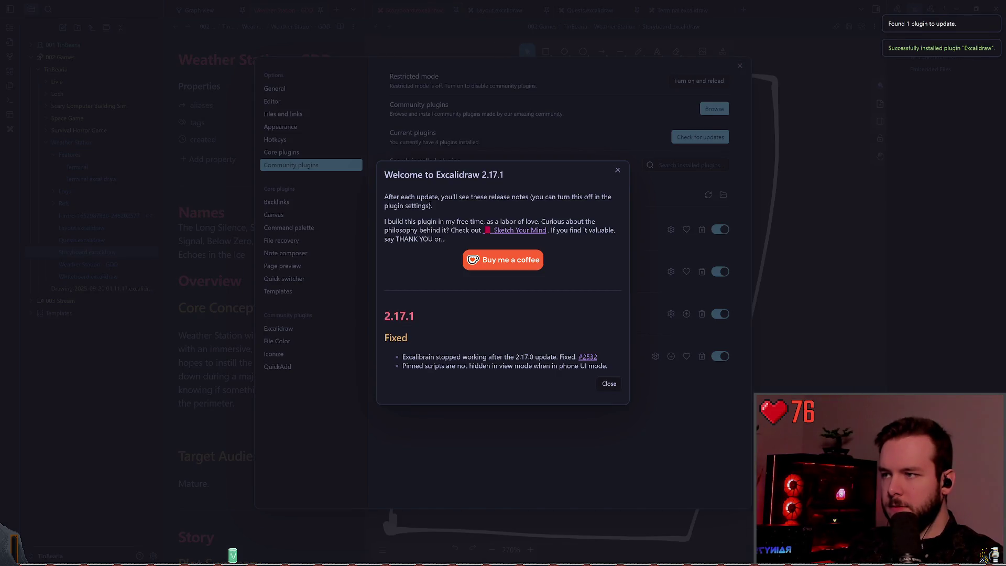
- Dismiss the Excalidraw release notes and close Settings to return to the Storyboard
{"action": "left_click_drag", "start_coordinate": [402, 357], "coordinate": [503, 357]}
{"action": "left_click", "coordinate": [499, 358]}
{"action": "left_click", "coordinate": [617, 170]}
{"action": "left_click", "coordinate": [739, 65]}
{"action": "scroll", "coordinate": [503, 209], "scroll_direction": "down", "scroll_amount": 5}
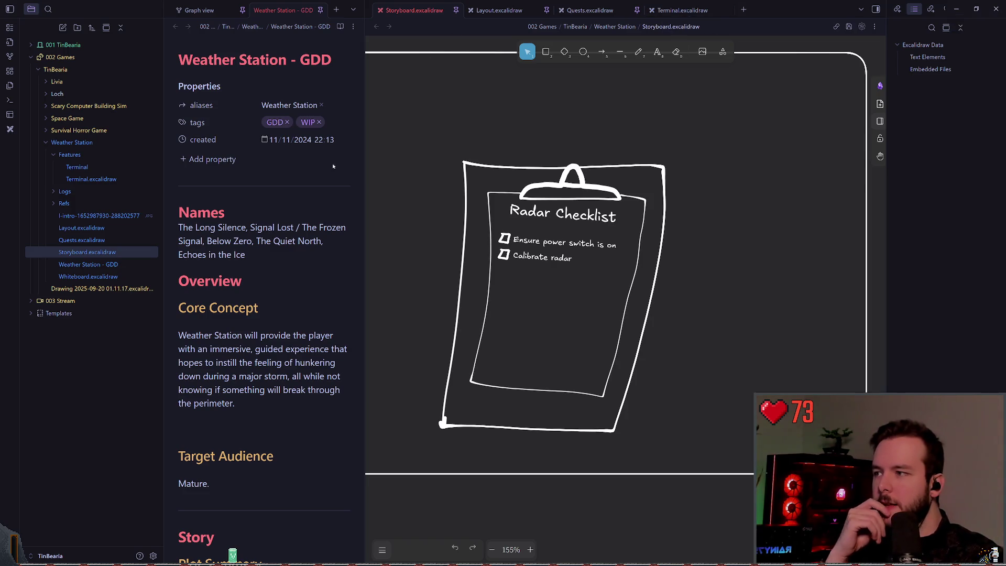
- Widen the GDD note pane slightly and zoom the storyboard to fit all panels (Shift+1)
{"action": "left_click_drag", "start_coordinate": [365, 174], "coordinate": [391, 177]}
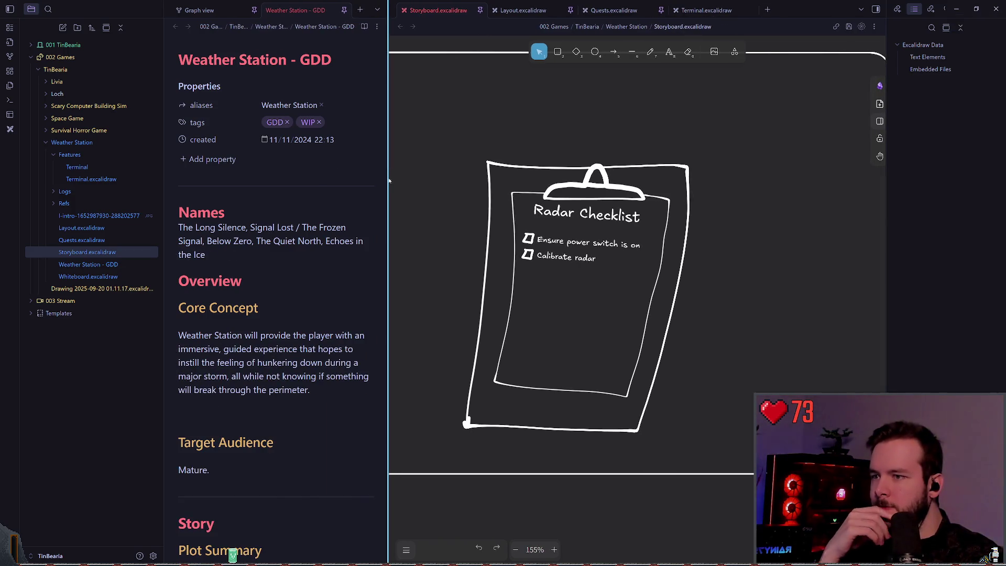
{"action": "key", "text": "shift+1"}
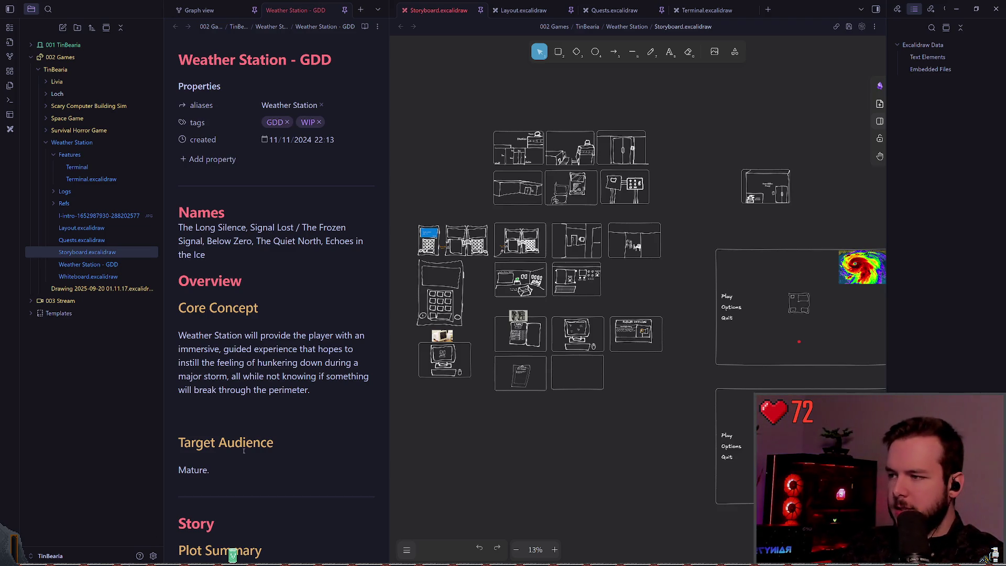
- Widen the GDD note pane and scroll through the design doc
{"action": "scroll", "coordinate": [376, 305], "scroll_direction": "down", "scroll_amount": 3}
{"action": "left_click_drag", "start_coordinate": [389, 262], "coordinate": [555, 262]}
{"action": "scroll", "coordinate": [360, 313], "scroll_direction": "down", "scroll_amount": 10}
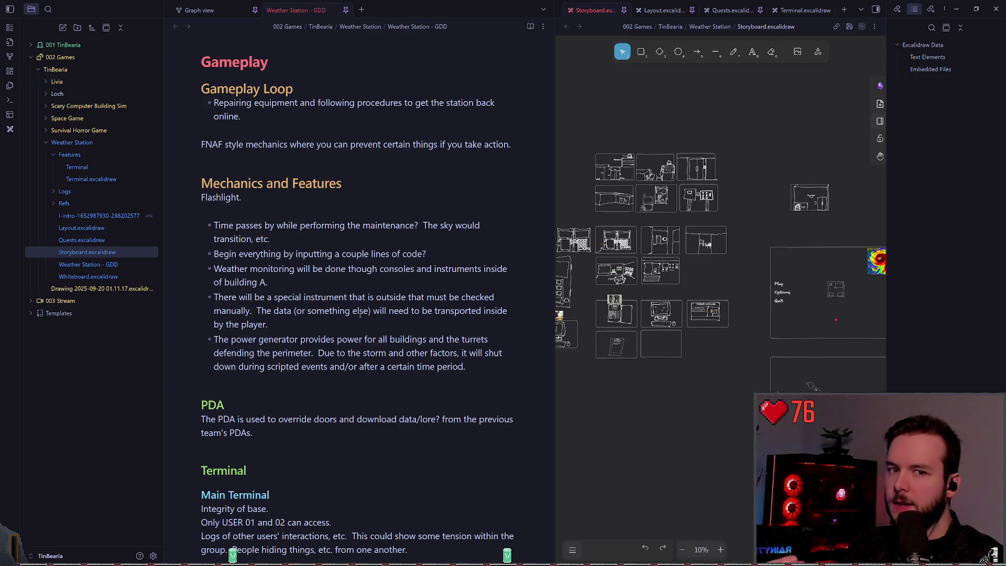
{"action": "scroll", "coordinate": [383, 309], "scroll_direction": "down", "scroll_amount": 20}
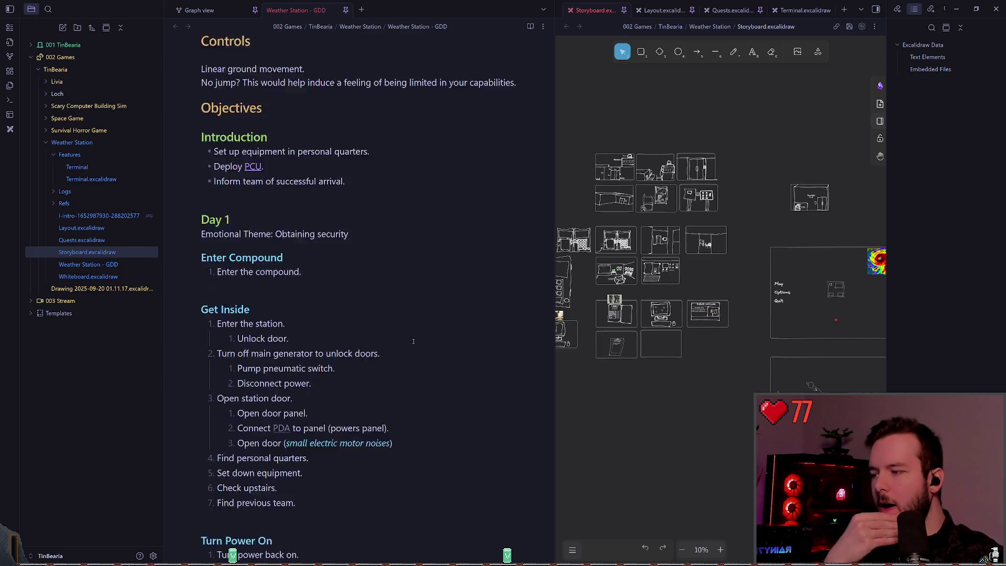
{"action": "scroll", "coordinate": [412, 351], "scroll_direction": "down", "scroll_amount": 20}
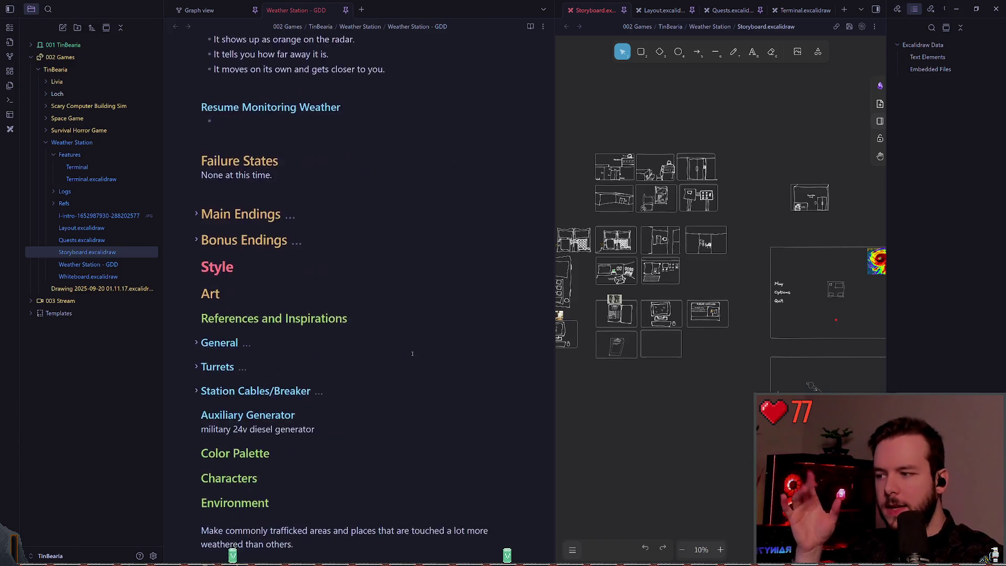
{"action": "scroll", "coordinate": [413, 342], "scroll_direction": "down", "scroll_amount": 20}
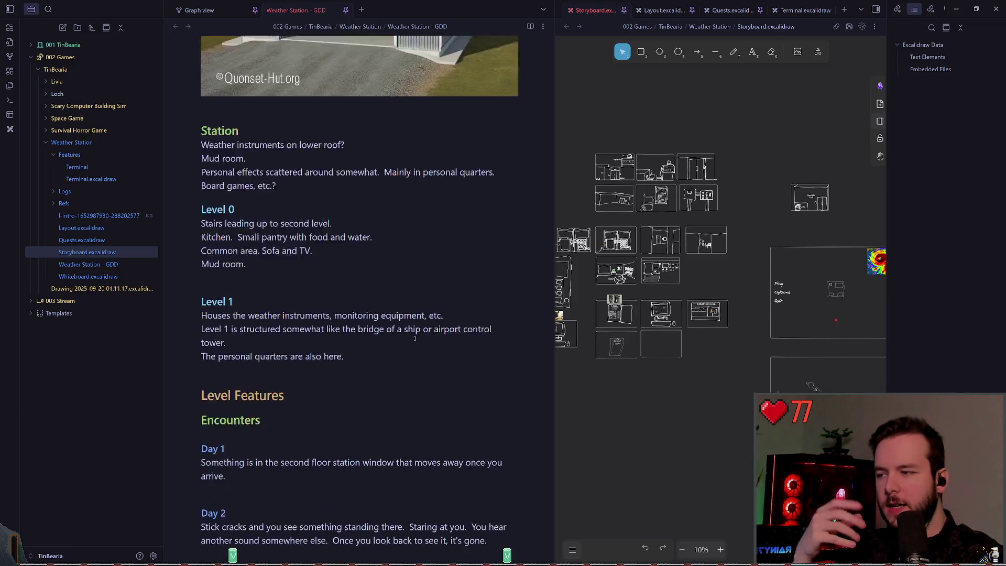
{"action": "scroll", "coordinate": [410, 339], "scroll_direction": "down", "scroll_amount": 20}
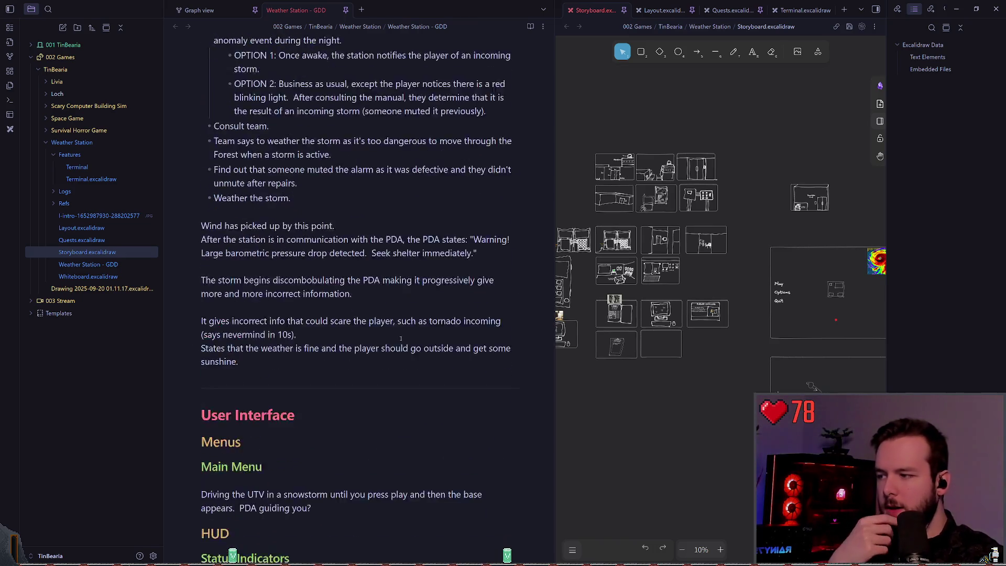
{"action": "scroll", "coordinate": [394, 334], "scroll_direction": "down", "scroll_amount": 12}
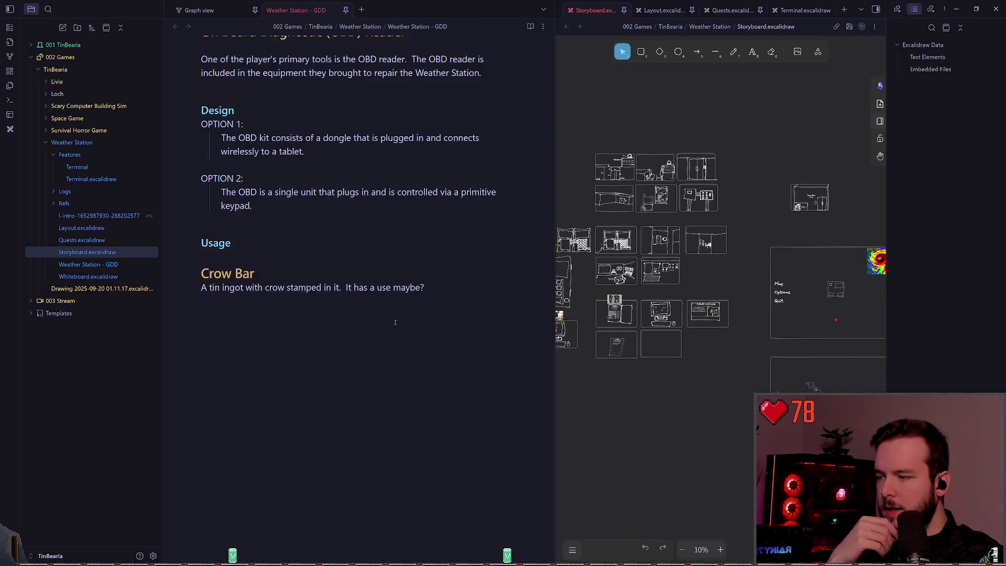
{"action": "scroll", "coordinate": [419, 210], "scroll_direction": "up", "scroll_amount": 5}
- Jump to References and Inspirations via the outline and expand the General reference images
{"action": "left_click", "coordinate": [434, 131]}
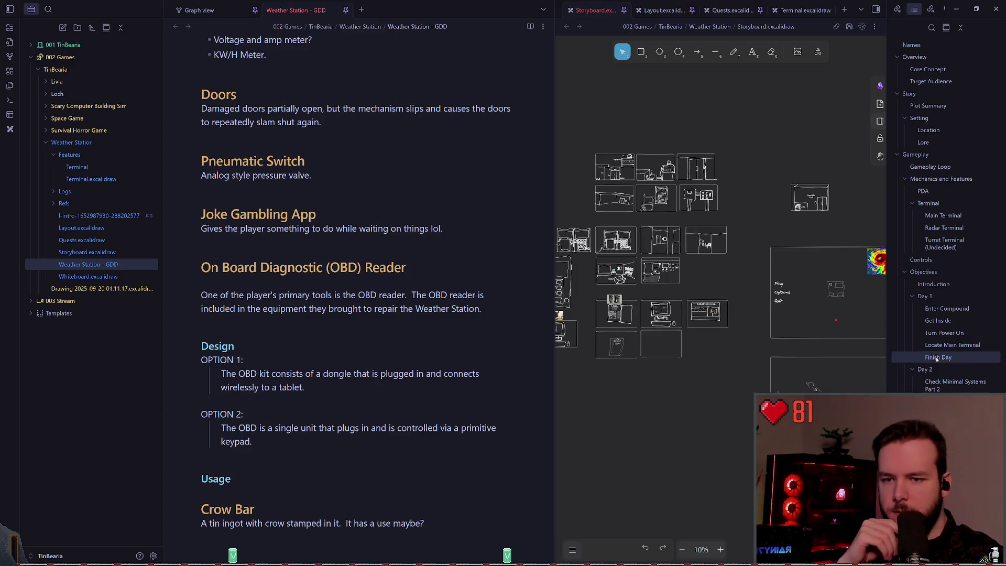
{"action": "scroll", "coordinate": [920, 379], "scroll_direction": "down", "scroll_amount": 5}
{"action": "left_click", "coordinate": [919, 378]}
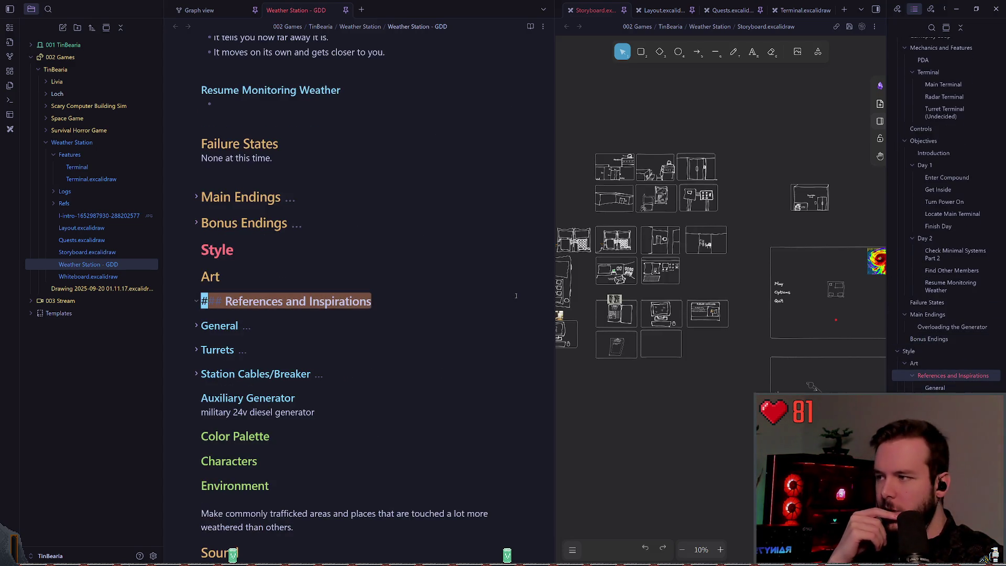
{"action": "left_click", "coordinate": [196, 301]}
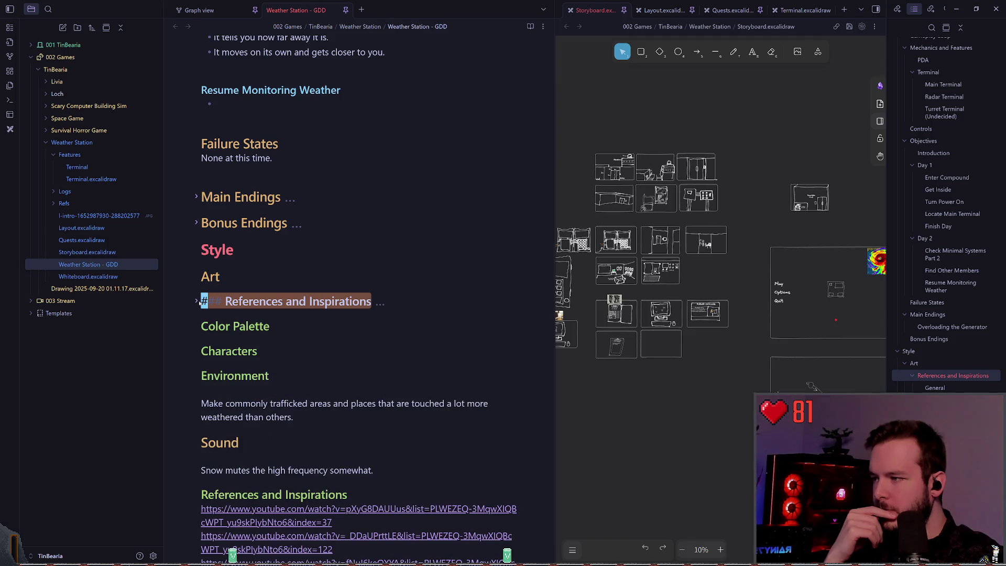
{"action": "left_click", "coordinate": [196, 300]}
{"action": "scroll", "coordinate": [197, 274], "scroll_direction": "down", "scroll_amount": 1}
{"action": "left_click", "coordinate": [196, 273]}
{"action": "scroll", "coordinate": [197, 274], "scroll_direction": "down", "scroll_amount": 3}
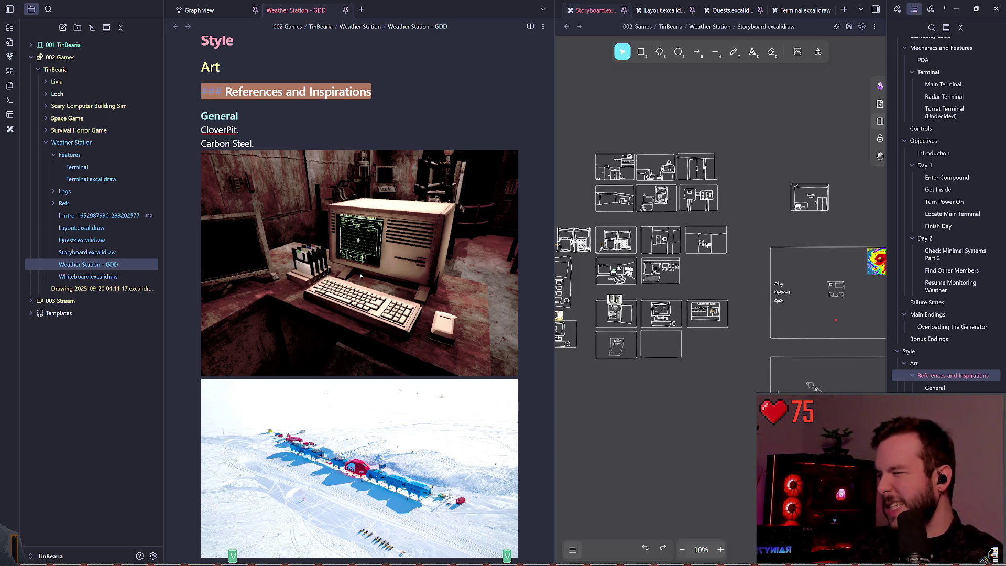
- Briefly expand and collapse the Turrets and Station Cables/Breaker reference sections
{"action": "scroll", "coordinate": [449, 214], "scroll_direction": "down", "scroll_amount": 3}
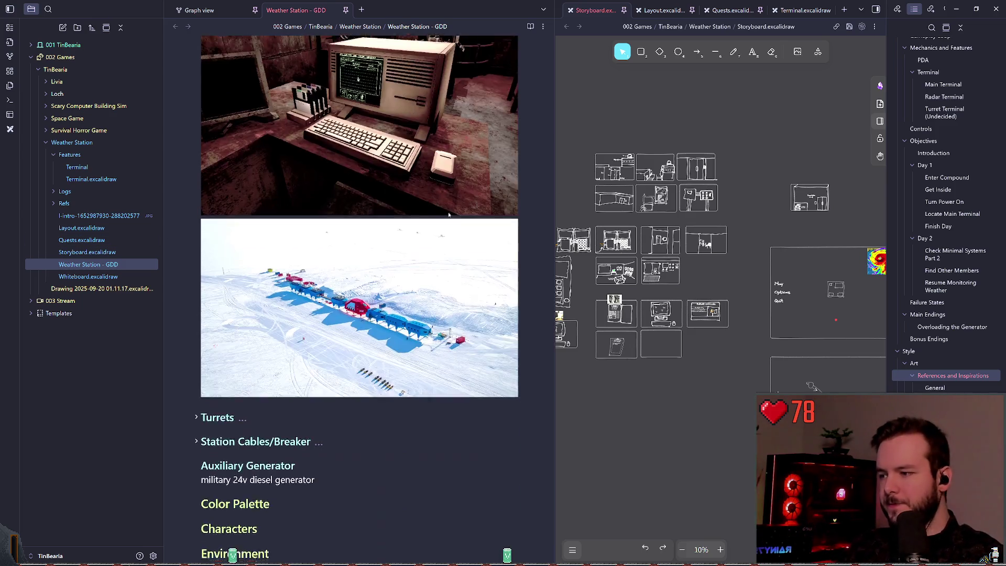
{"action": "scroll", "coordinate": [449, 215], "scroll_direction": "down", "scroll_amount": 3}
{"action": "left_click", "coordinate": [195, 263]}
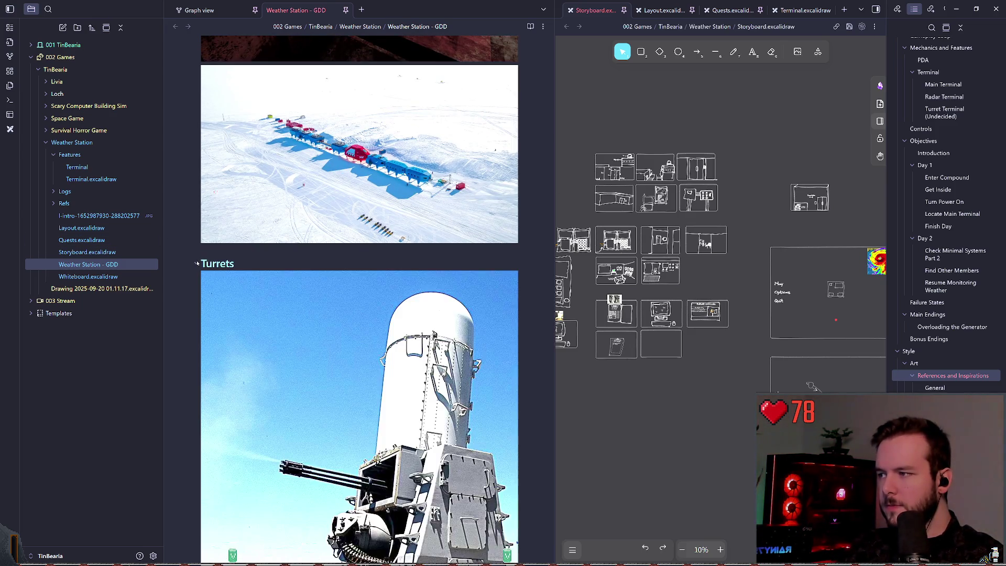
{"action": "left_click", "coordinate": [195, 264]}
{"action": "scroll", "coordinate": [195, 251], "scroll_direction": "down", "scroll_amount": 2}
{"action": "left_click", "coordinate": [195, 182]}
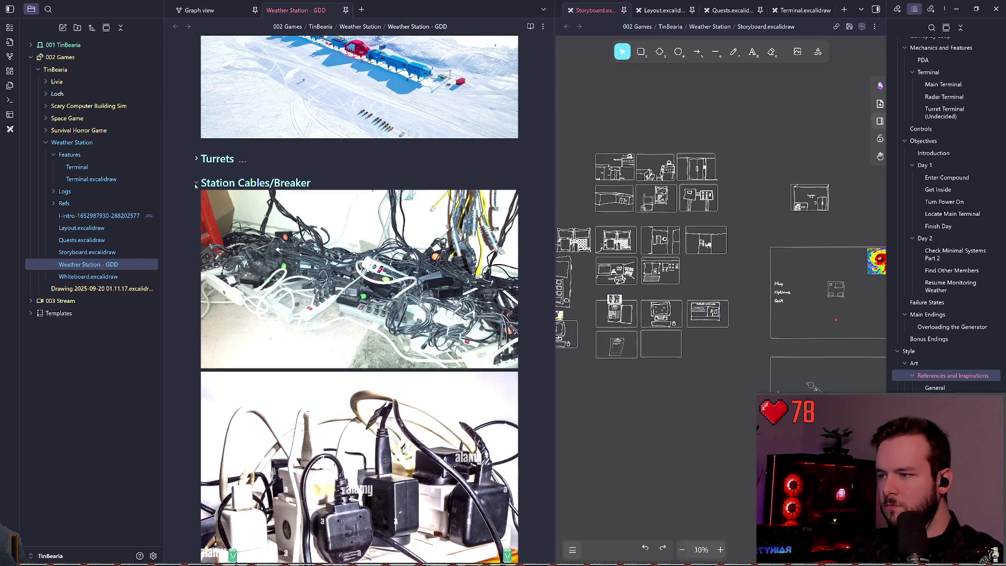
{"action": "left_click", "coordinate": [195, 184]}
{"action": "scroll", "coordinate": [411, 183], "scroll_direction": "up", "scroll_amount": 6}
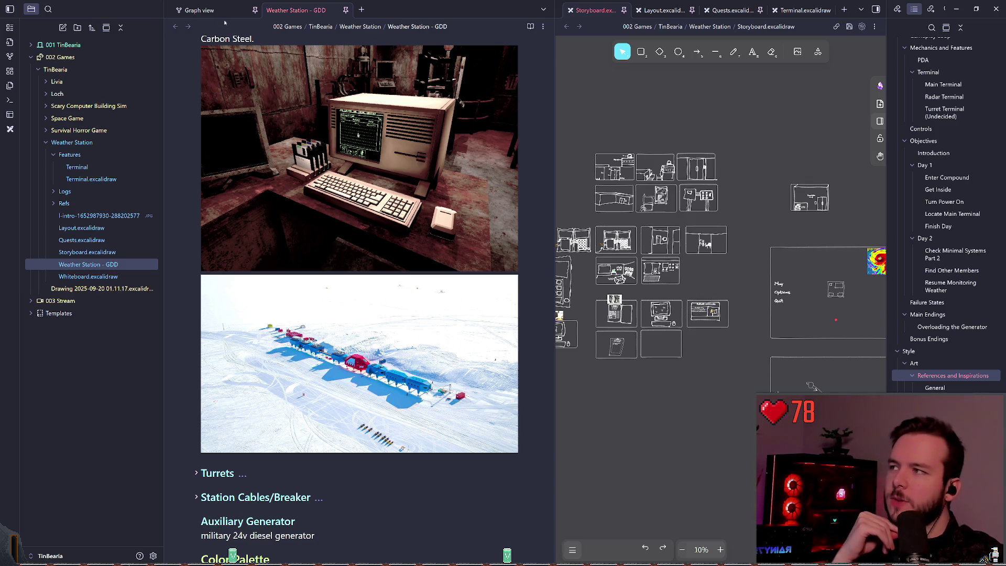
{"action": "scroll", "coordinate": [197, 225], "scroll_direction": "up", "scroll_amount": 3}
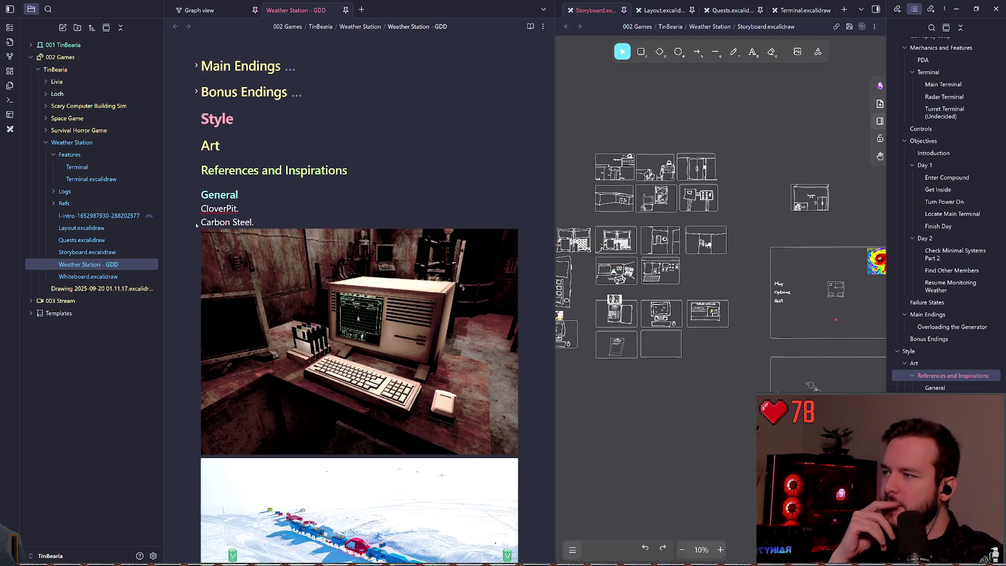
- Collapse the General references, give the storyboard more room, and switch to Godot
{"action": "left_click", "coordinate": [198, 194]}
{"action": "scroll", "coordinate": [313, 281], "scroll_direction": "up", "scroll_amount": 15}
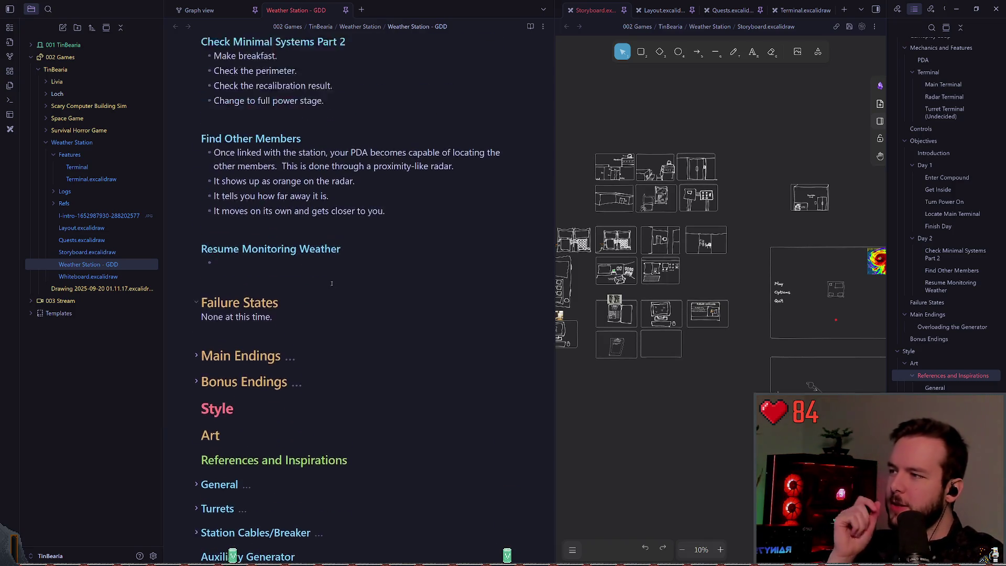
{"action": "scroll", "coordinate": [314, 281], "scroll_direction": "down", "scroll_amount": 2}
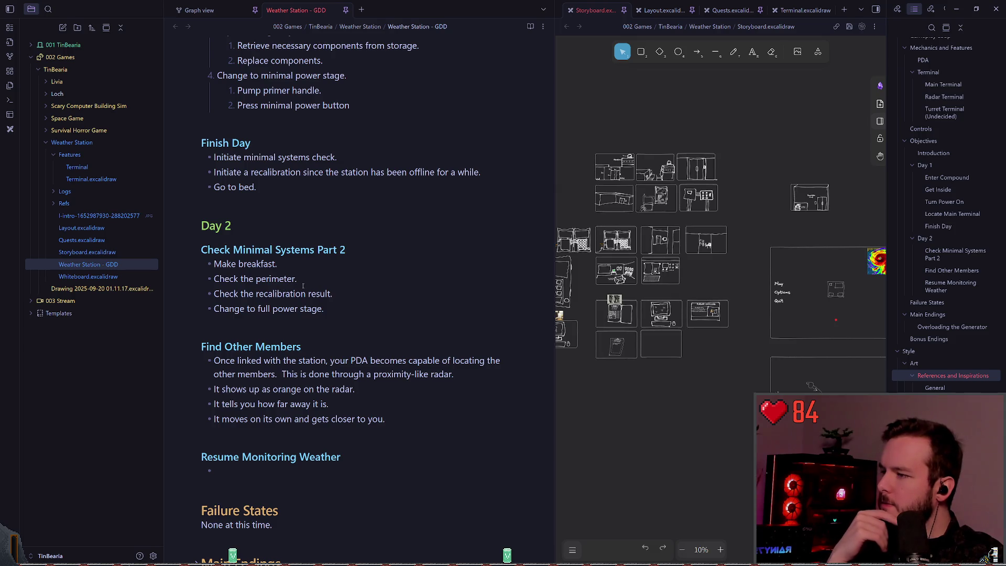
{"action": "left_click_drag", "start_coordinate": [556, 241], "coordinate": [478, 251]}
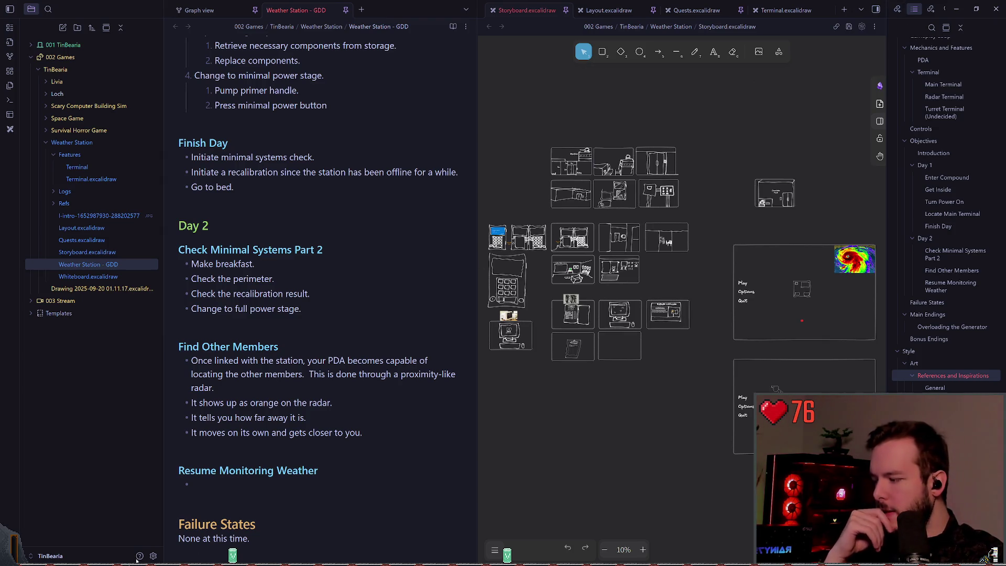
{"action": "key", "text": "alt+Tab"}
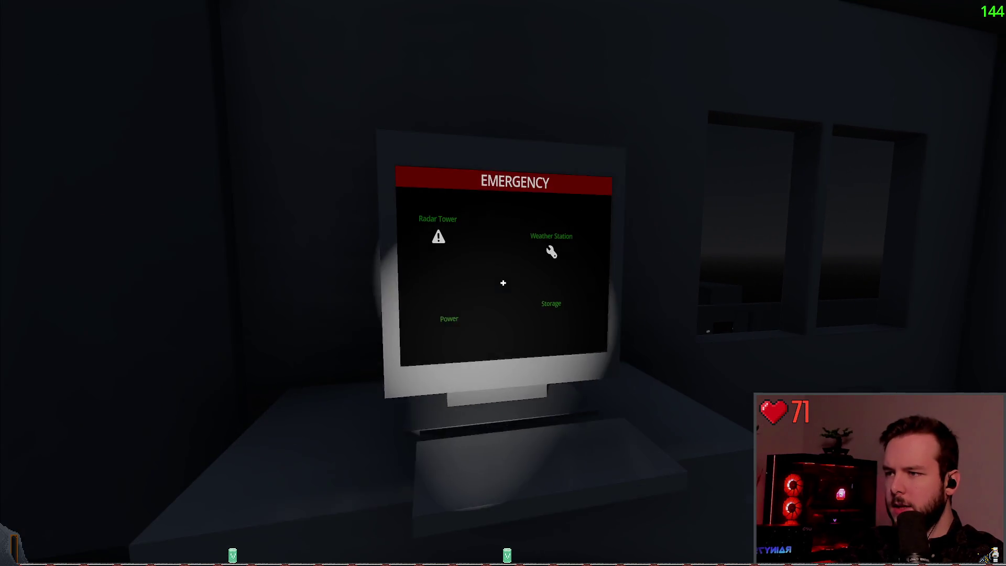
- Use the emergency monitor to view the Radar Tower, Weather Station, Power and Storage screen
{"action": "left_click", "coordinate": [503, 283]}
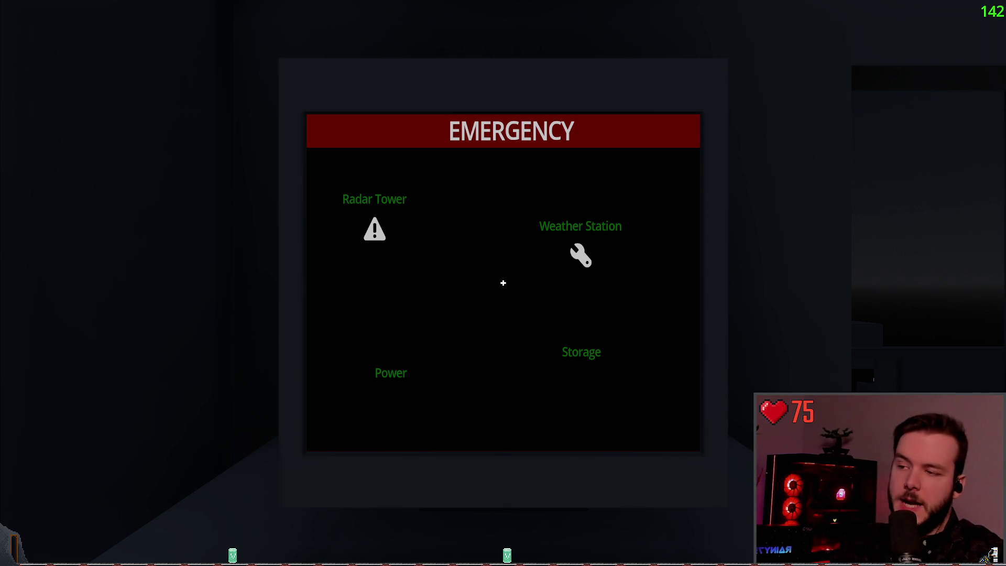
- Resume the game and use the emergency terminal face-on
{"action": "key", "text": "Escape"}
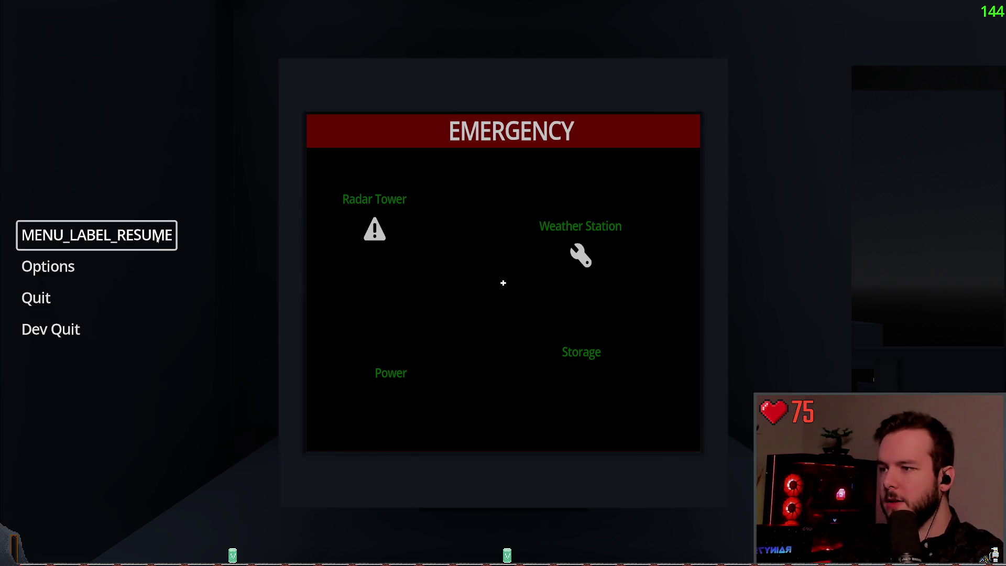
{"action": "left_click", "coordinate": [94, 236]}
{"action": "key", "text": "w"}
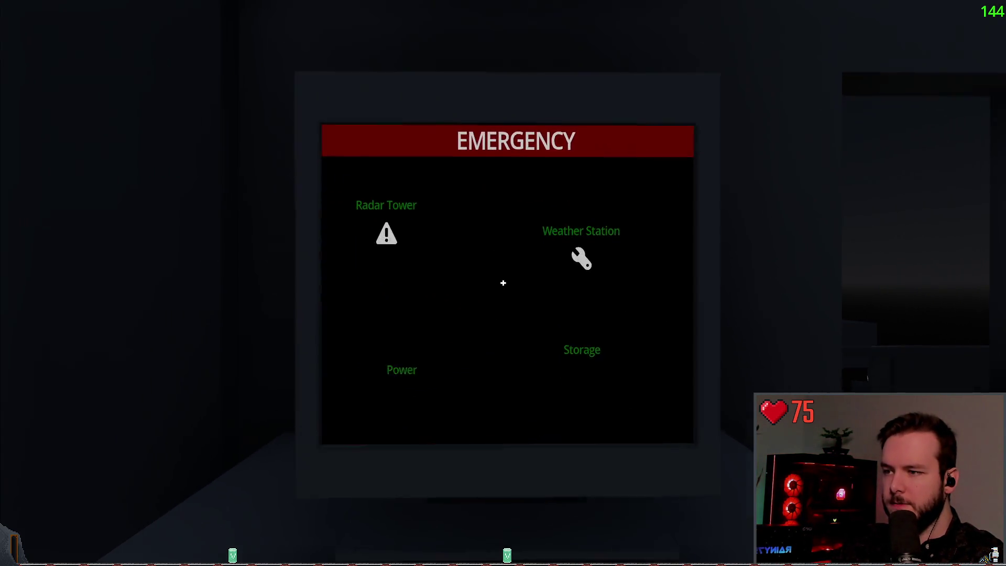
{"action": "key", "text": "s"}
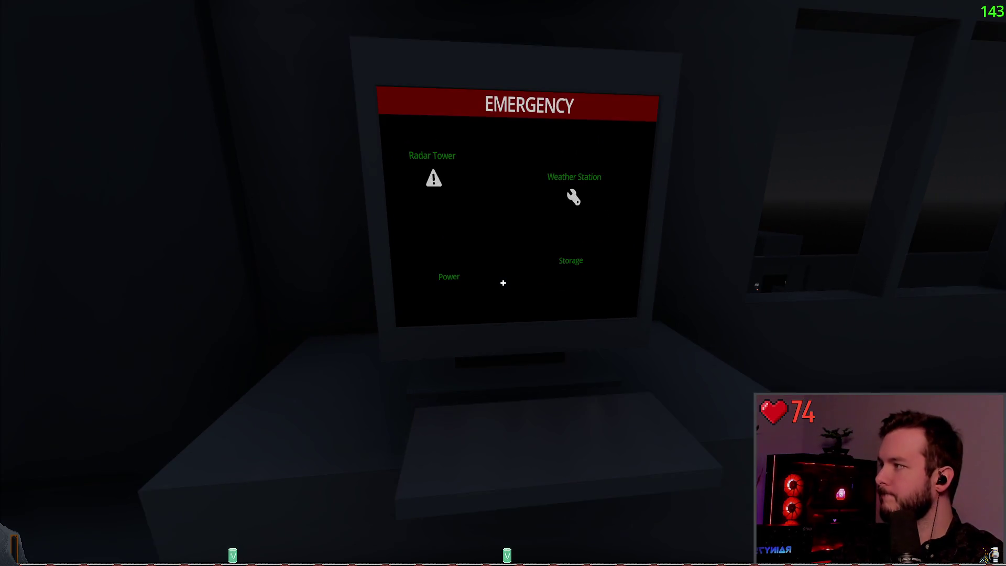
{"action": "left_click", "coordinate": [503, 283]}
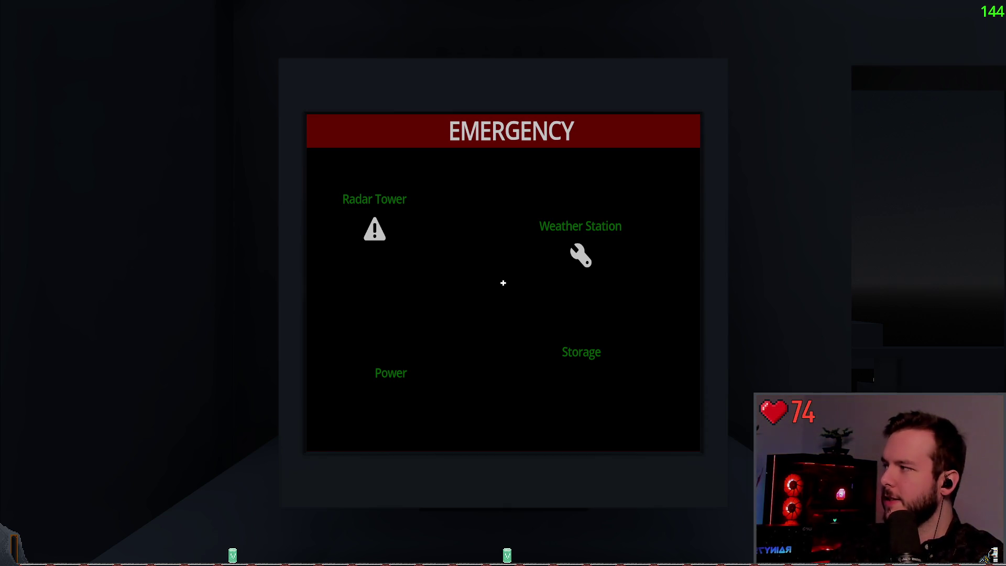
- Leave the terminal, open the cabinet door and light up its interior
{"action": "key", "text": "Escape"}
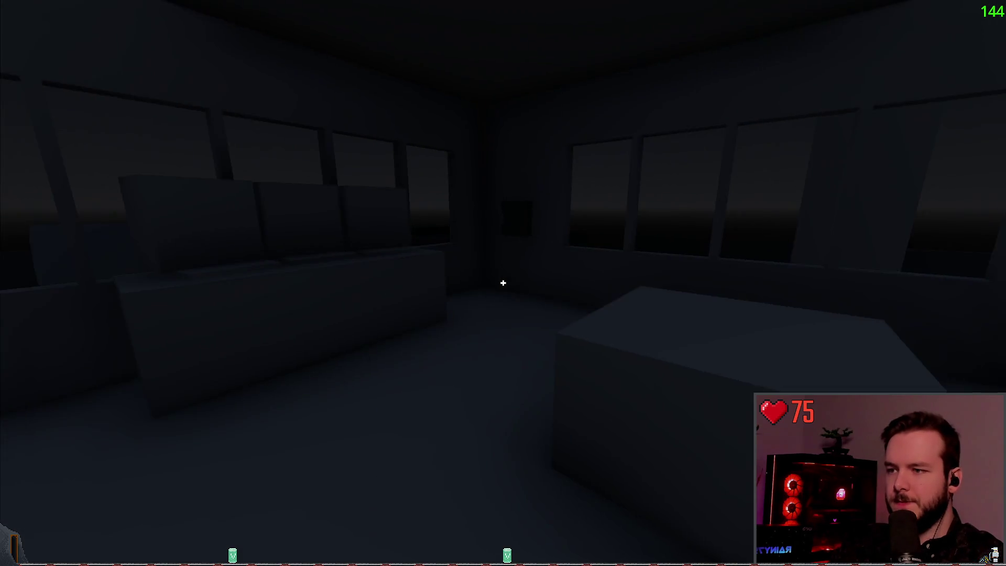
{"action": "key", "text": "s"}
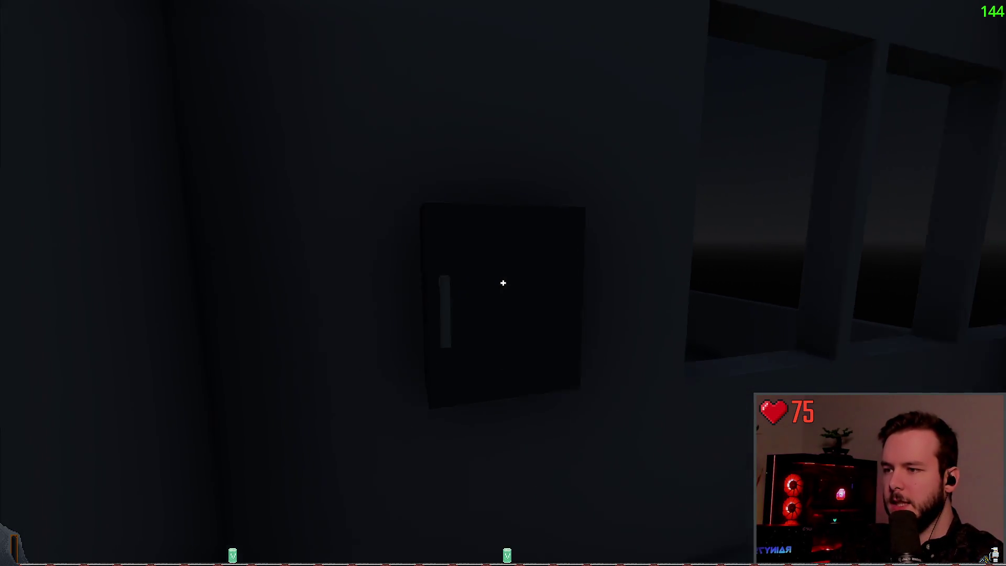
{"action": "key", "text": "e"}
{"action": "key", "text": "f"}
{"action": "key", "text": "f"}
- Walk downstairs to the lit room, then return and use the emergency terminal
{"action": "key", "text": "w"}
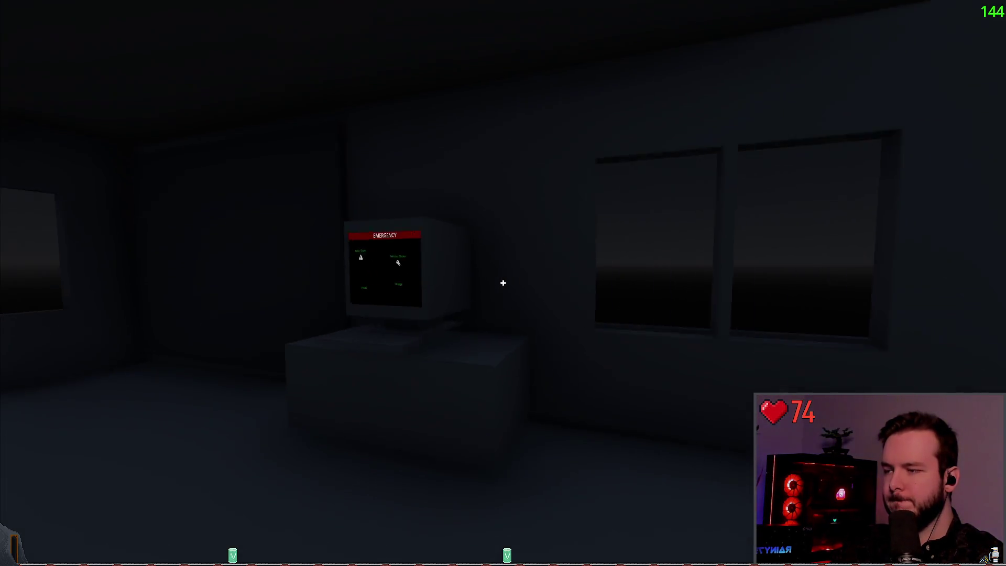
{"action": "key", "text": "w"}
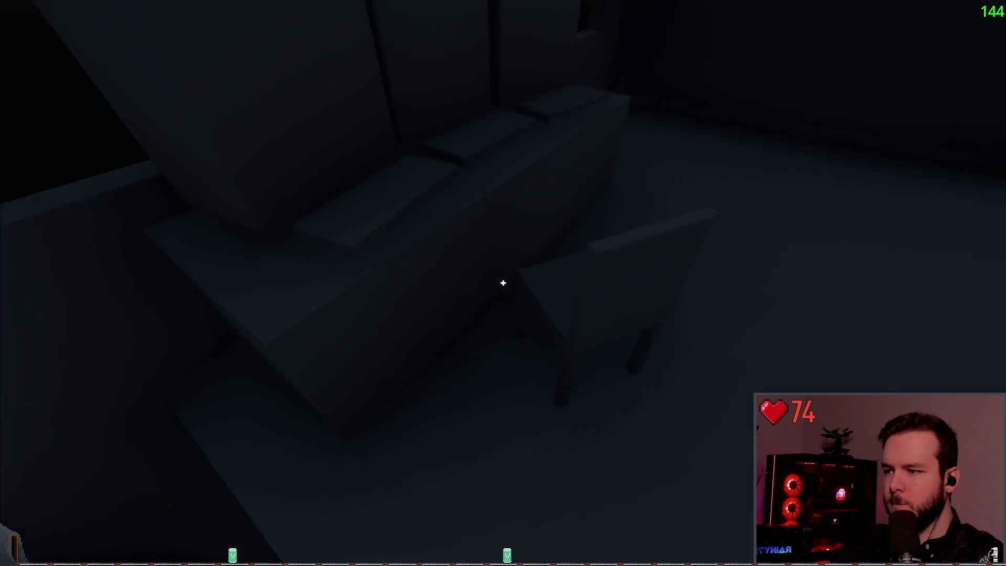
{"action": "key", "text": "w"}
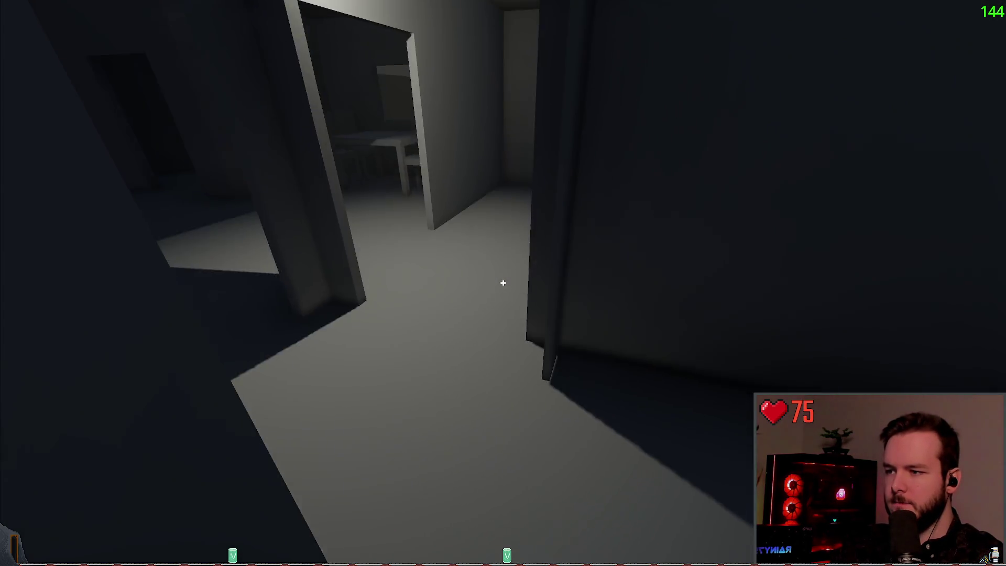
{"action": "key", "text": "w"}
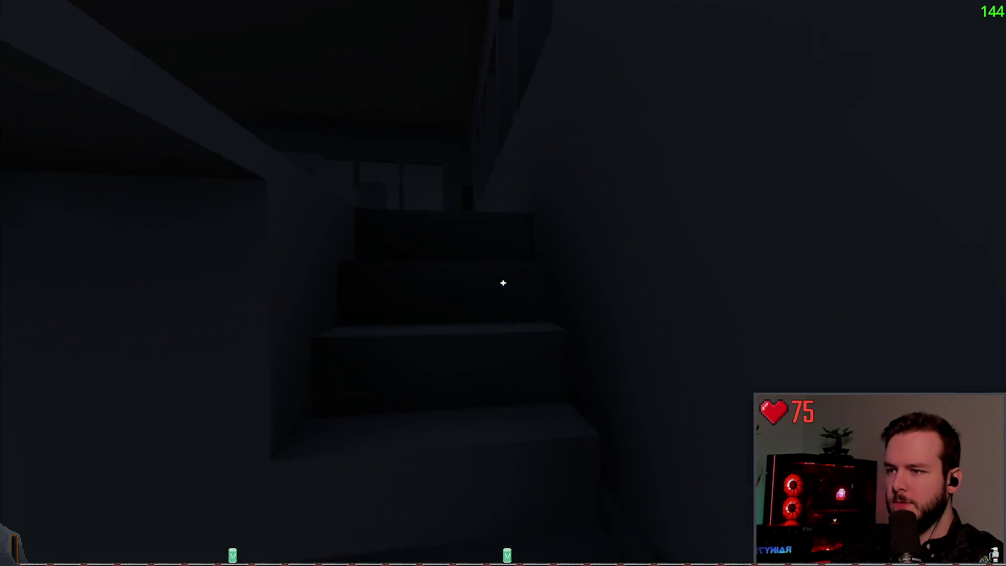
{"action": "key", "text": "w"}
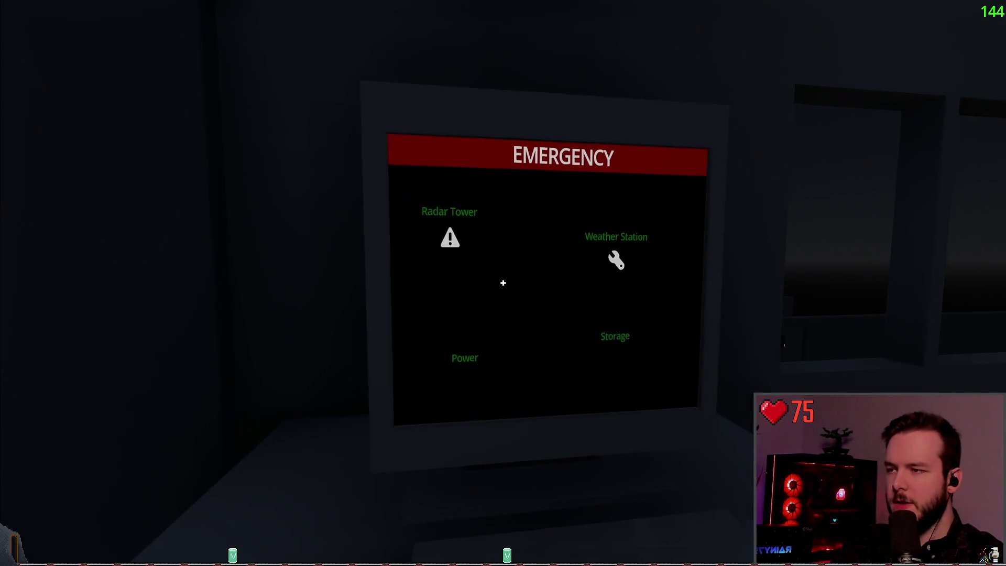
{"action": "key", "text": "e"}
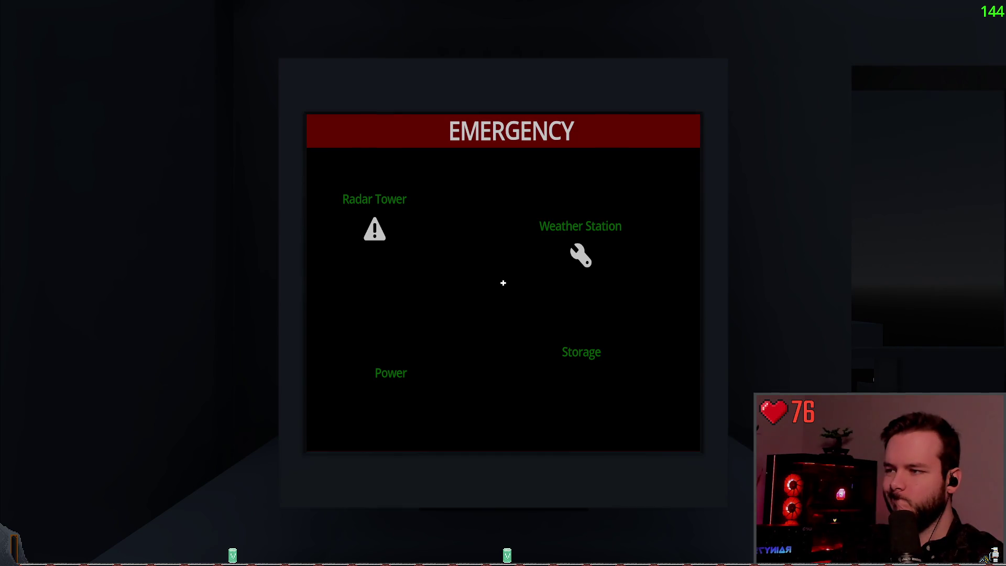
- Quit the playtest via Dev Quit, confirm, and return to the Obsidian design doc
{"action": "key", "text": "Escape"}
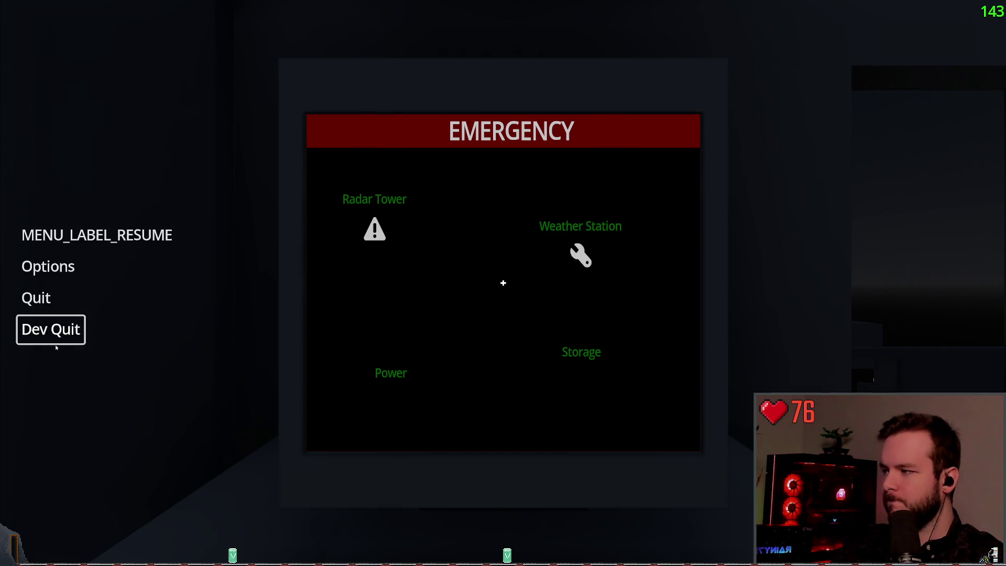
{"action": "left_click", "coordinate": [51, 329]}
{"action": "left_click", "coordinate": [449, 316]}
{"action": "key", "text": "alt+Tab"}
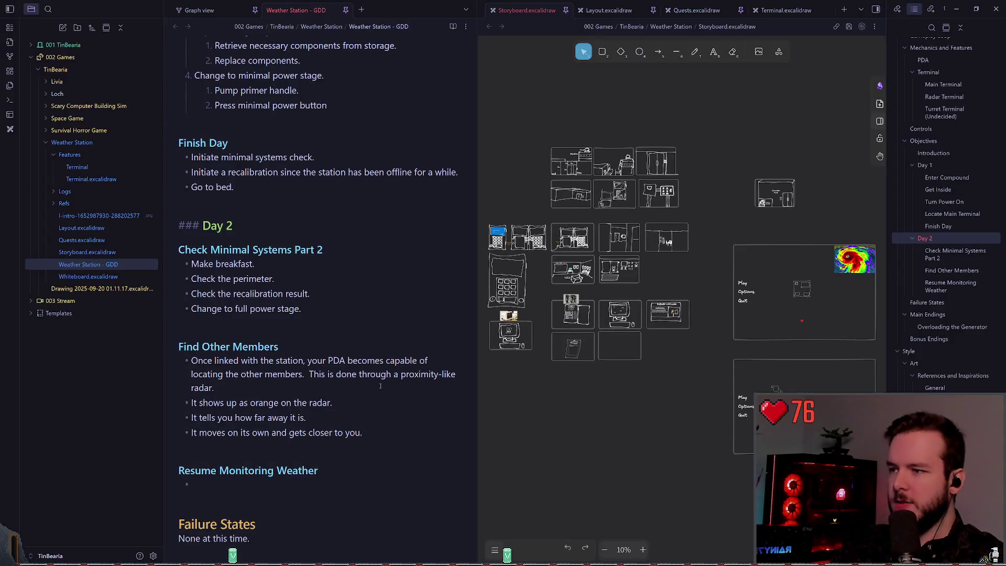
{"action": "left_click", "coordinate": [362, 204]}
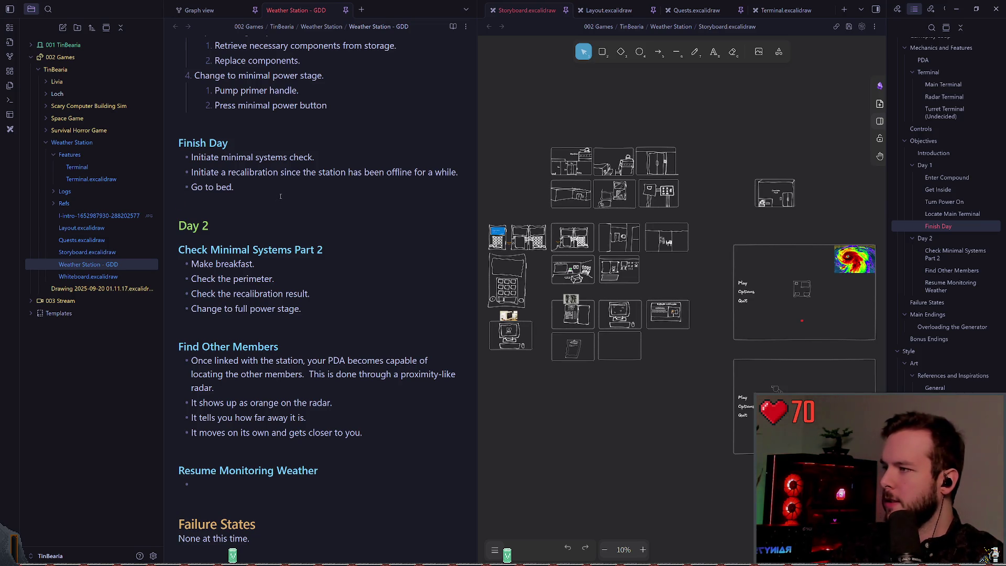
{"action": "left_click", "coordinate": [286, 327]}
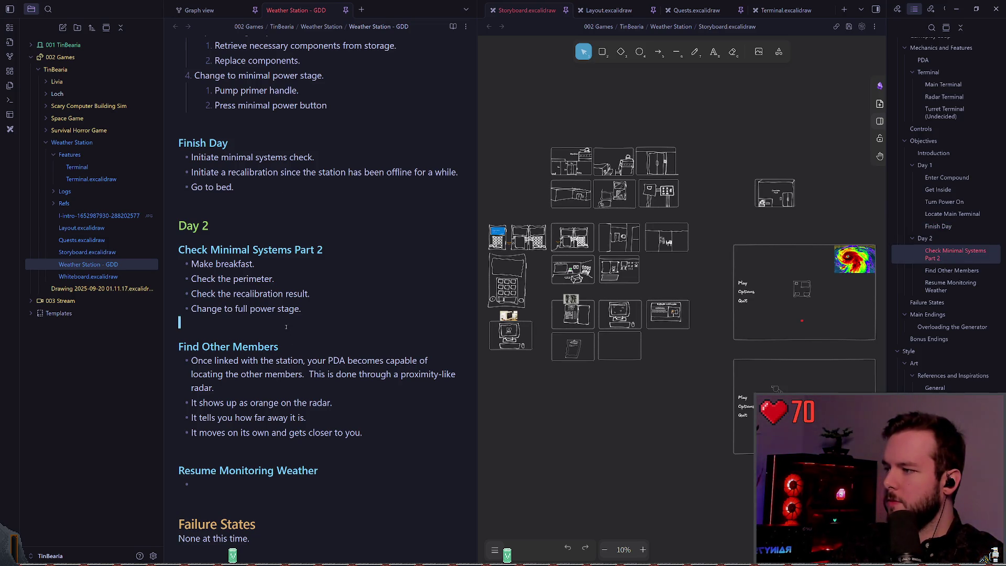
{"action": "left_click", "coordinate": [293, 208]}
{"action": "left_click", "coordinate": [292, 205]}
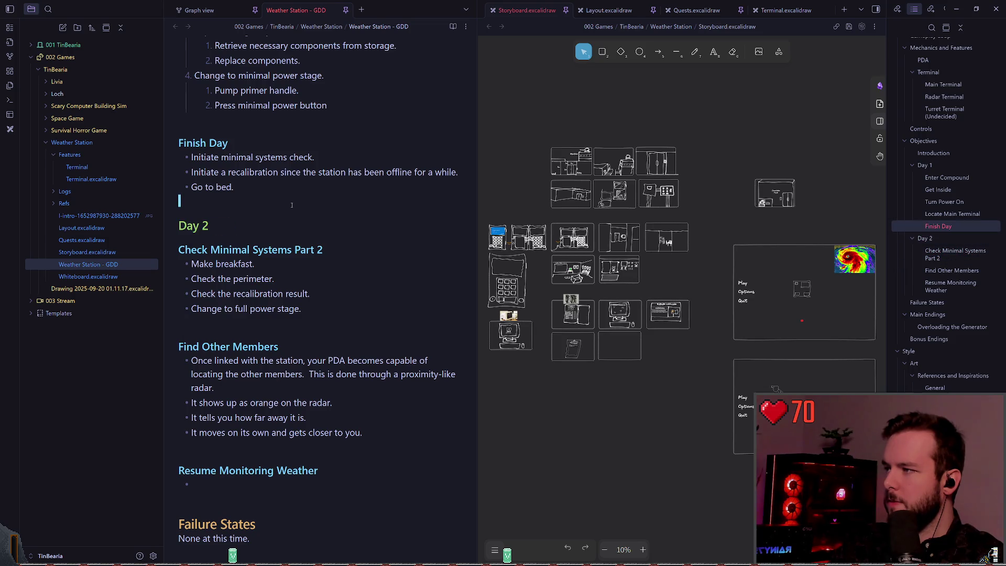
{"action": "left_click", "coordinate": [290, 126]}
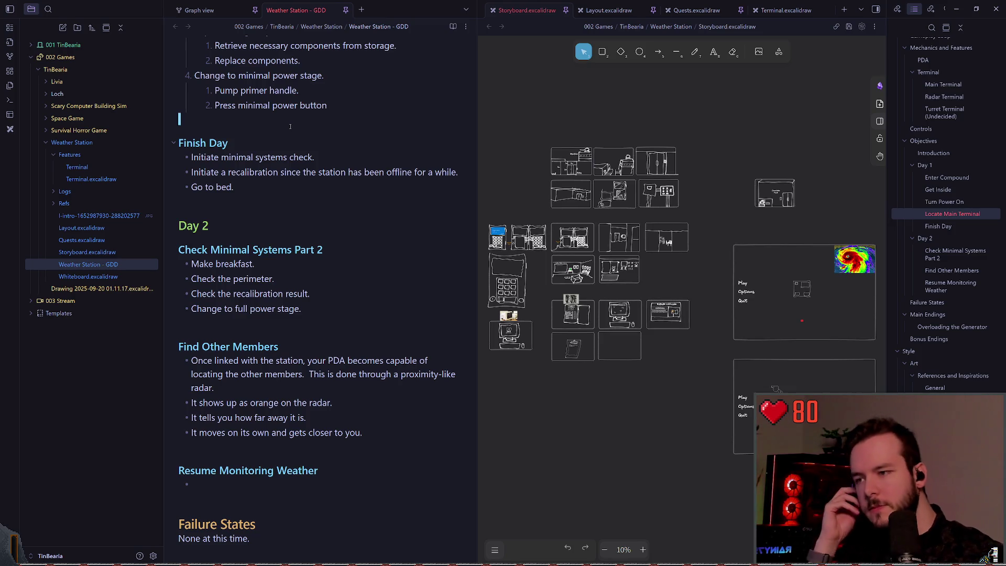
{"action": "left_click", "coordinate": [346, 215]}
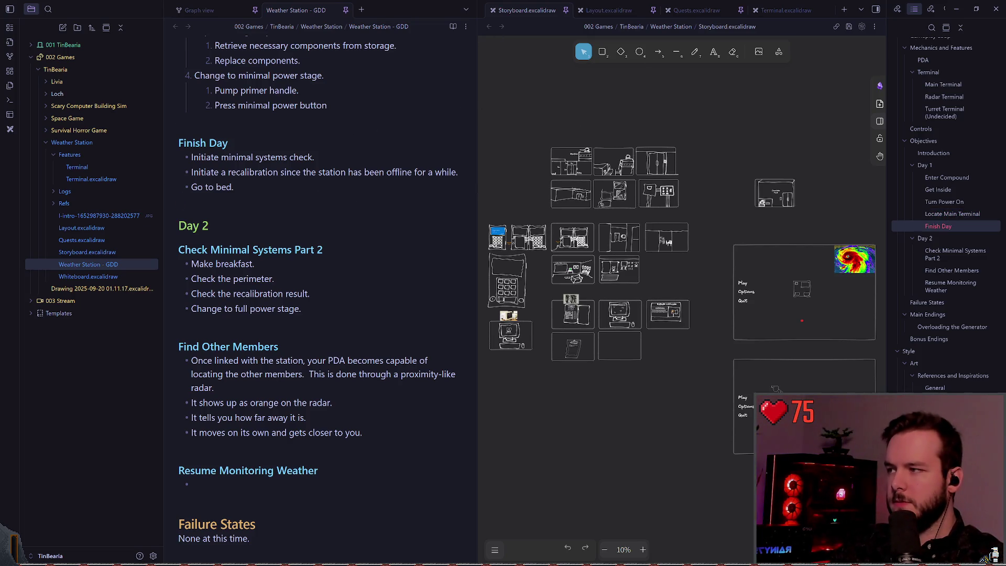
- Switch to freehand drawing with a transparent background and test a pale yellow stroke, then undo it
{"action": "scroll", "coordinate": [599, 322], "scroll_direction": "up", "scroll_amount": 5}
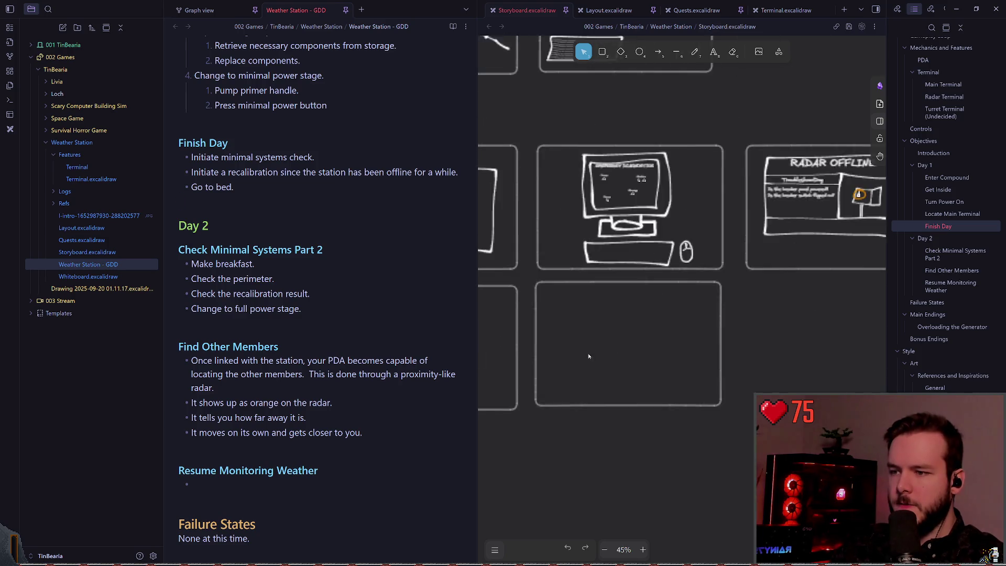
{"action": "scroll", "coordinate": [576, 289], "scroll_direction": "up", "scroll_amount": 3}
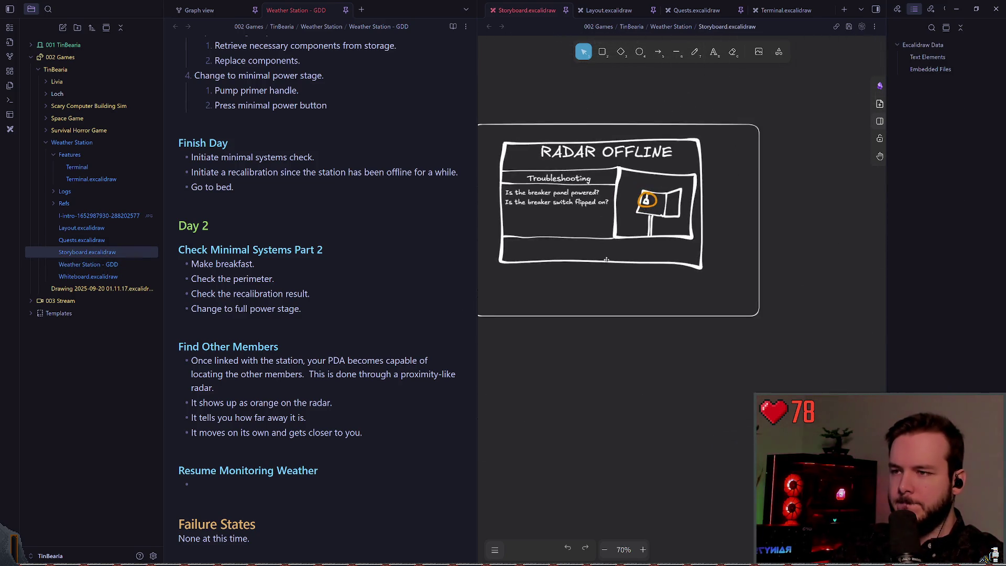
{"action": "scroll", "coordinate": [644, 259], "scroll_direction": "up", "scroll_amount": 1}
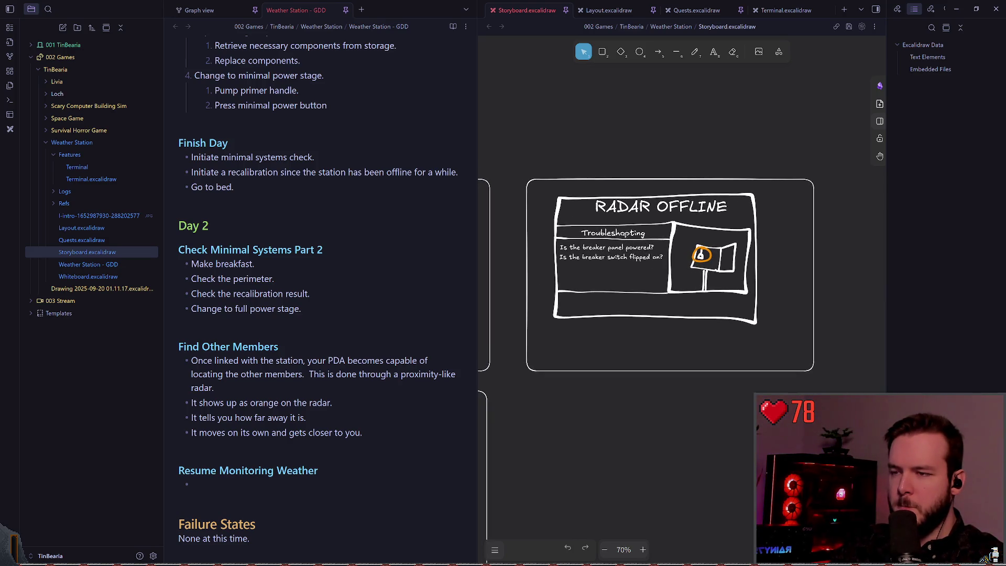
{"action": "left_click", "coordinate": [696, 55]}
{"action": "left_click_drag", "start_coordinate": [623, 157], "coordinate": [636, 150]}
{"action": "left_click", "coordinate": [512, 549]}
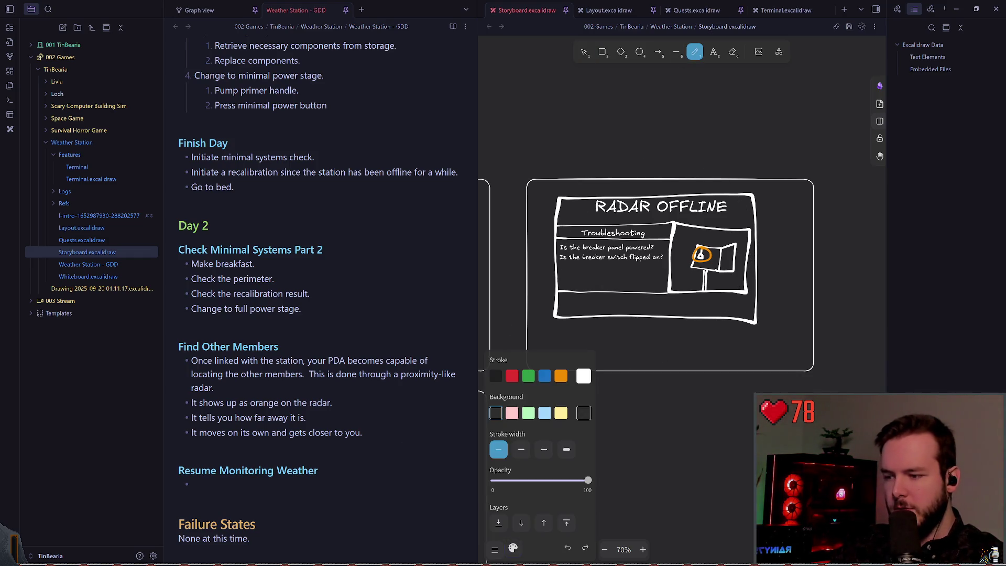
{"action": "left_click", "coordinate": [496, 377]}
{"action": "left_click", "coordinate": [583, 376]}
{"action": "left_click", "coordinate": [663, 462]}
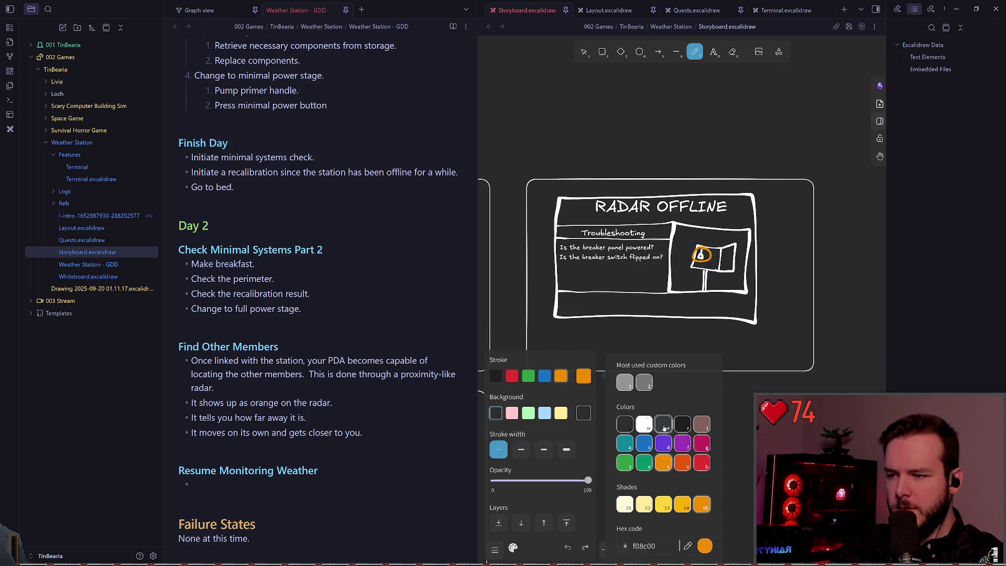
{"action": "left_click", "coordinate": [625, 504]}
{"action": "left_click_drag", "start_coordinate": [655, 171], "coordinate": [613, 171]}
{"action": "key", "text": "ctrl+z"}
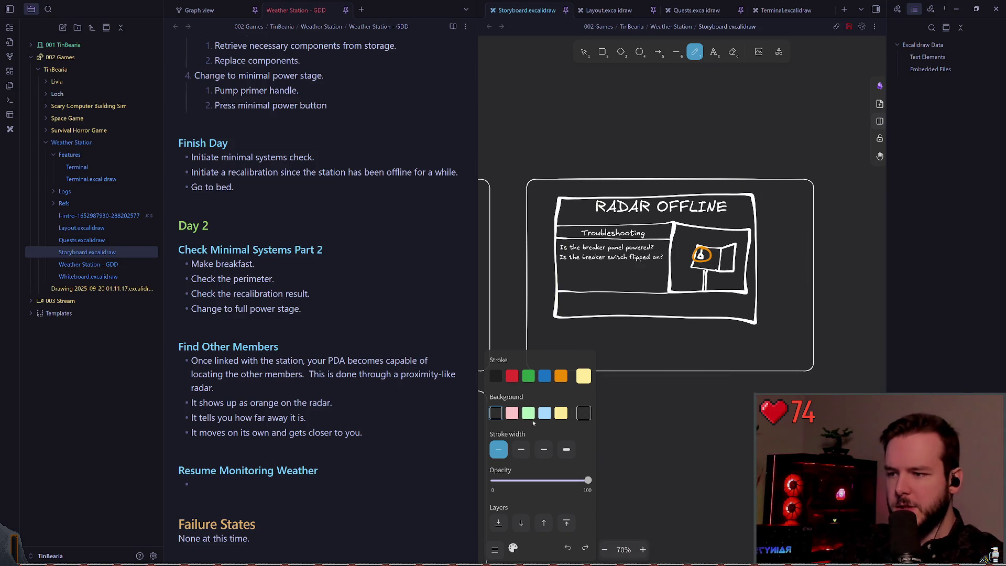
- Choose the thicker stroke width, keep the background transparent, and test a brighter yellow stroke, undoing it
{"action": "left_click", "coordinate": [543, 449]}
{"action": "left_click", "coordinate": [565, 414]}
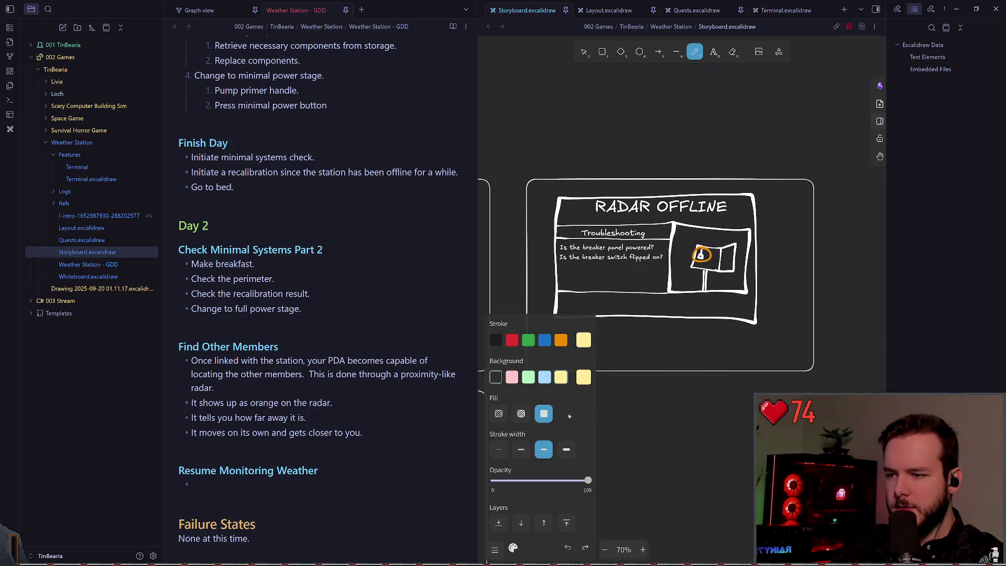
{"action": "left_click", "coordinate": [498, 381]}
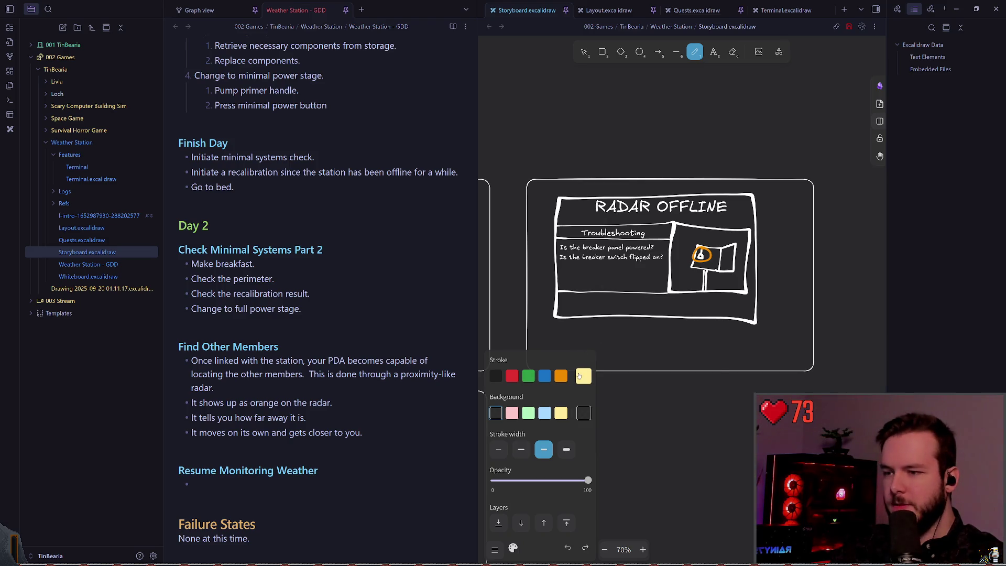
{"action": "left_click", "coordinate": [581, 377]}
{"action": "left_click", "coordinate": [663, 504]}
{"action": "left_click_drag", "start_coordinate": [755, 220], "coordinate": [603, 189]}
{"action": "key", "text": "ctrl+z"}
- Set the pen stroke colour to white and circle the RADAR OFFLINE sketch
{"action": "left_click", "coordinate": [583, 376]}
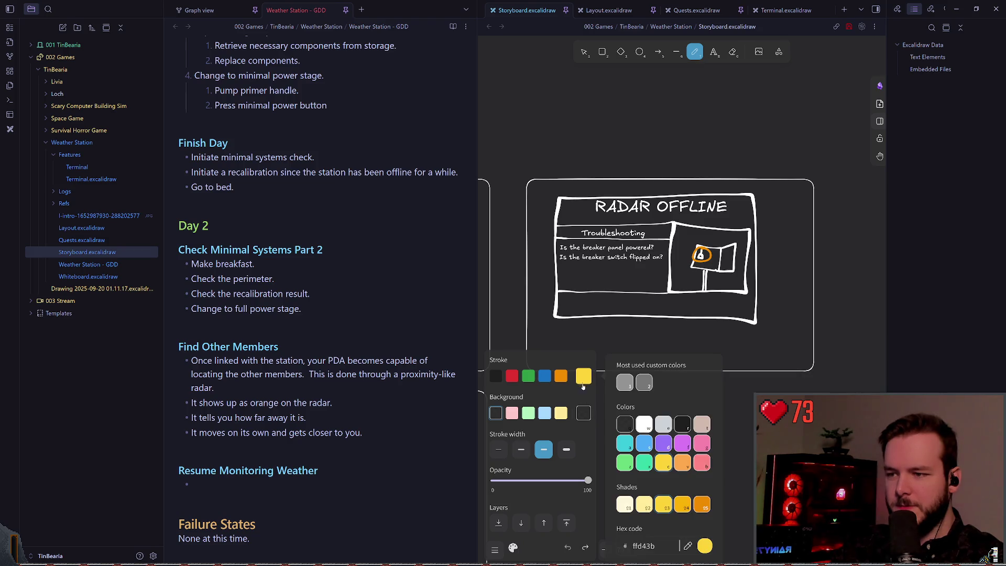
{"action": "key", "text": "w"}
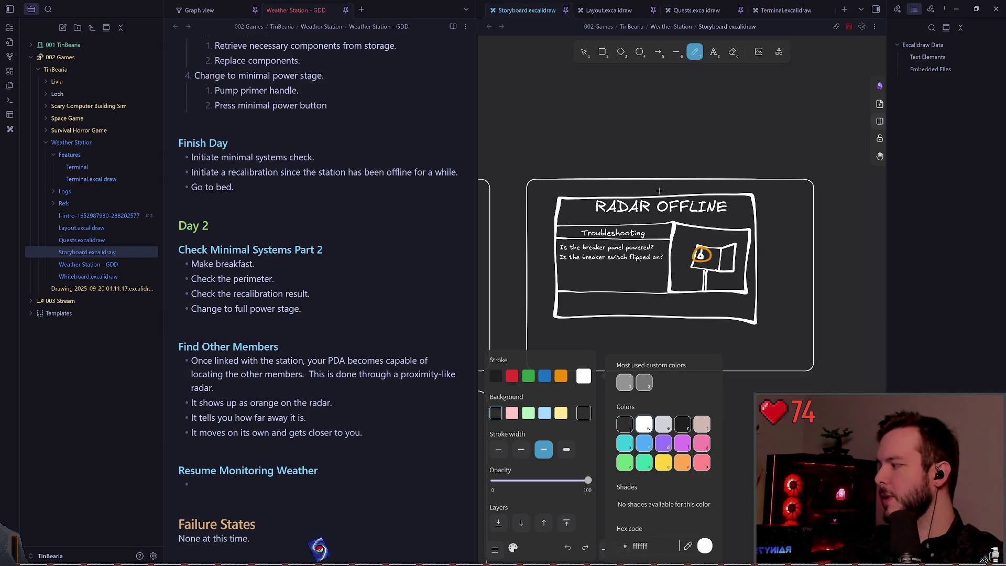
{"action": "left_click", "coordinate": [707, 186]}
{"action": "left_click_drag", "start_coordinate": [676, 152], "coordinate": [643, 155]}
{"action": "key", "text": "ctrl+z"}
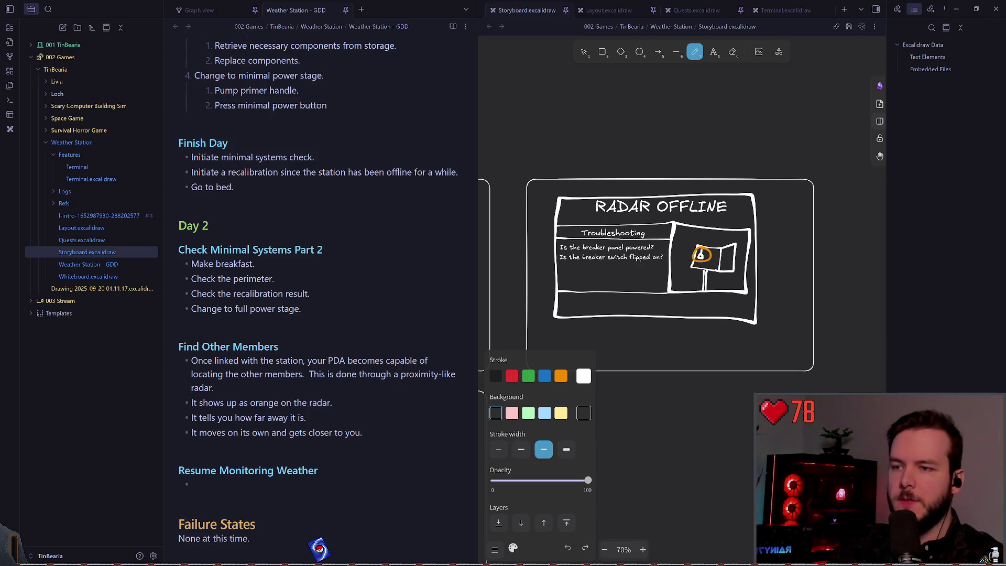
{"action": "scroll", "coordinate": [652, 252], "scroll_direction": "down", "scroll_amount": 3}
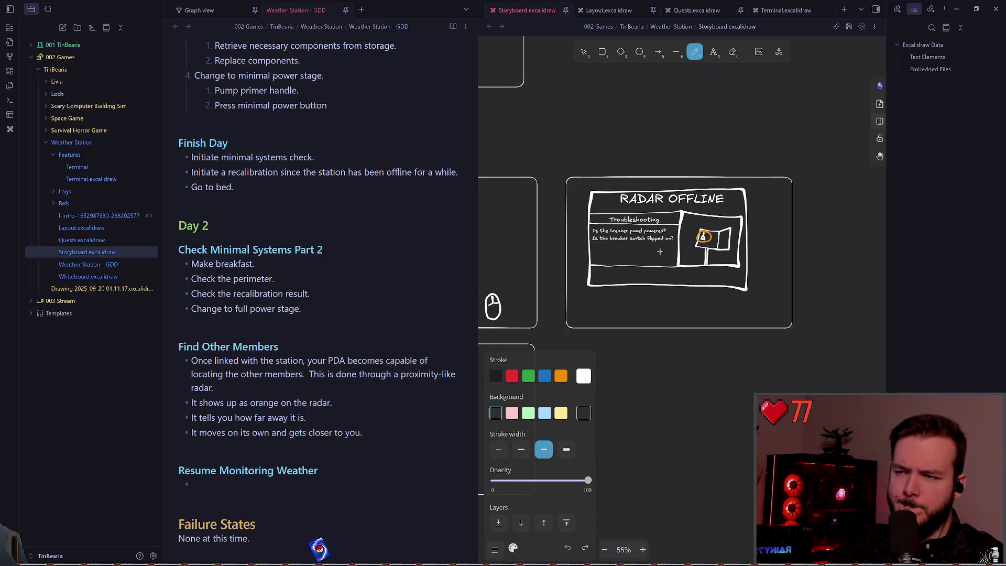
{"action": "scroll", "coordinate": [679, 256], "scroll_direction": "up", "scroll_amount": 3}
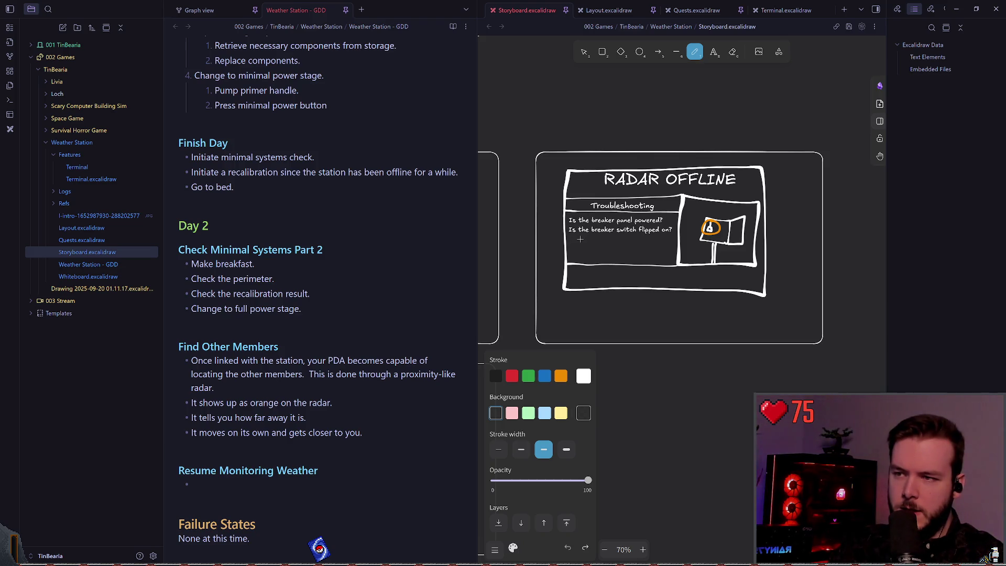
{"action": "scroll", "coordinate": [590, 242], "scroll_direction": "up", "scroll_amount": 1}
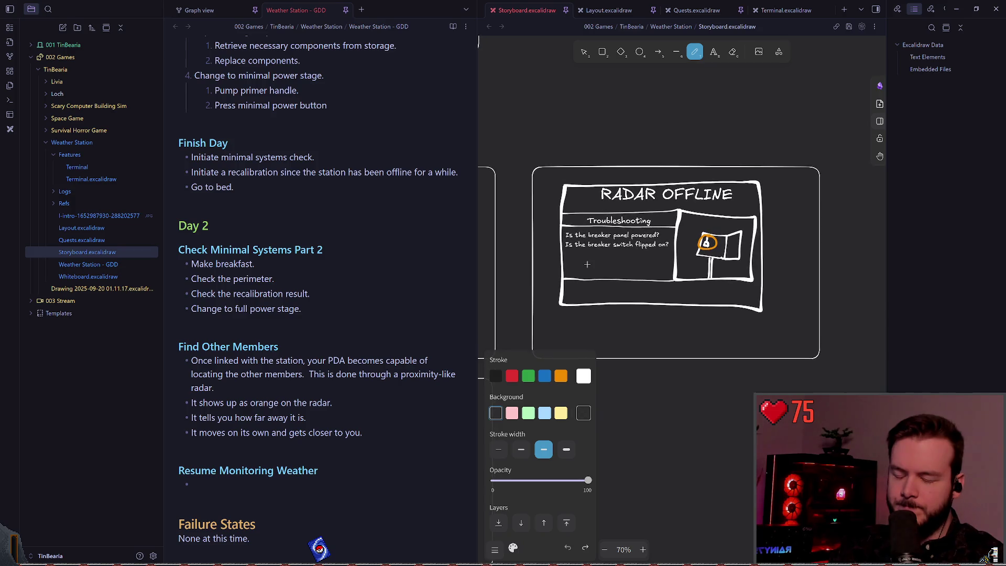
{"action": "scroll", "coordinate": [633, 258], "scroll_direction": "up", "scroll_amount": 1}
{"action": "scroll", "coordinate": [633, 258], "scroll_direction": "up", "scroll_amount": 1}
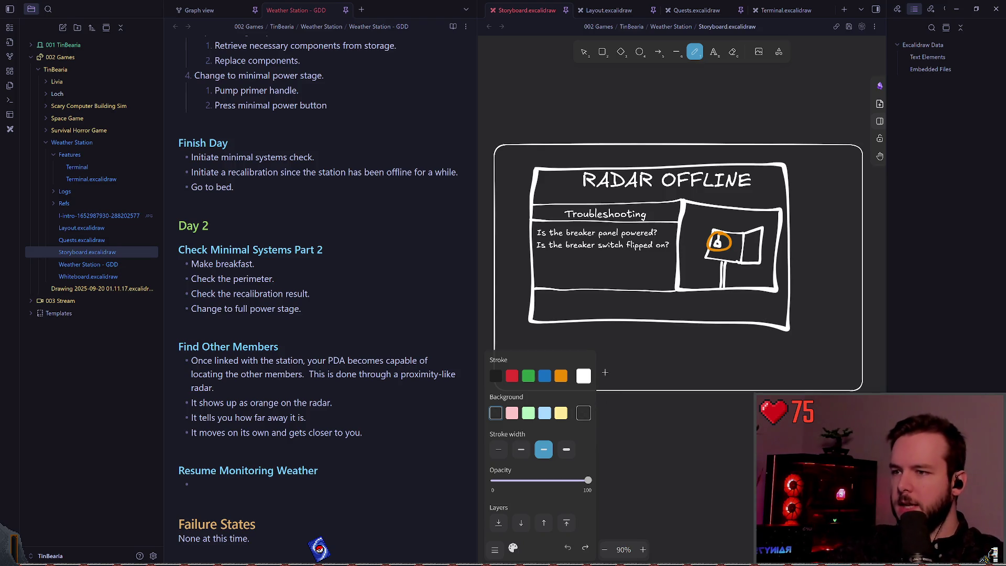
- Move the RADAR OFFLINE sketch out of its frame with the selection tool
{"action": "left_click_drag", "start_coordinate": [679, 332], "coordinate": [859, 201]}
{"action": "scroll", "coordinate": [859, 202], "scroll_direction": "up", "scroll_amount": 3}
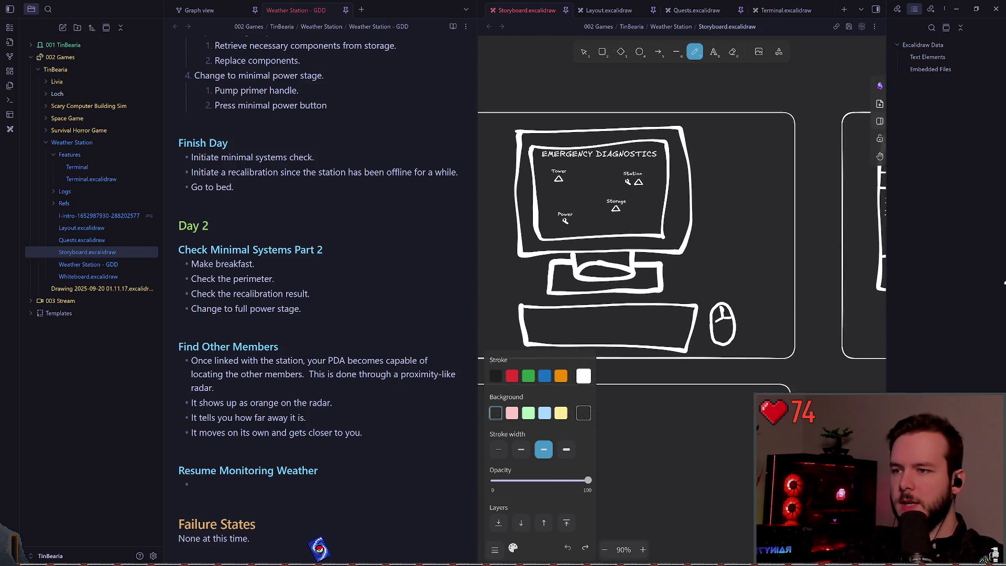
{"action": "scroll", "coordinate": [663, 279], "scroll_direction": "down", "scroll_amount": 6}
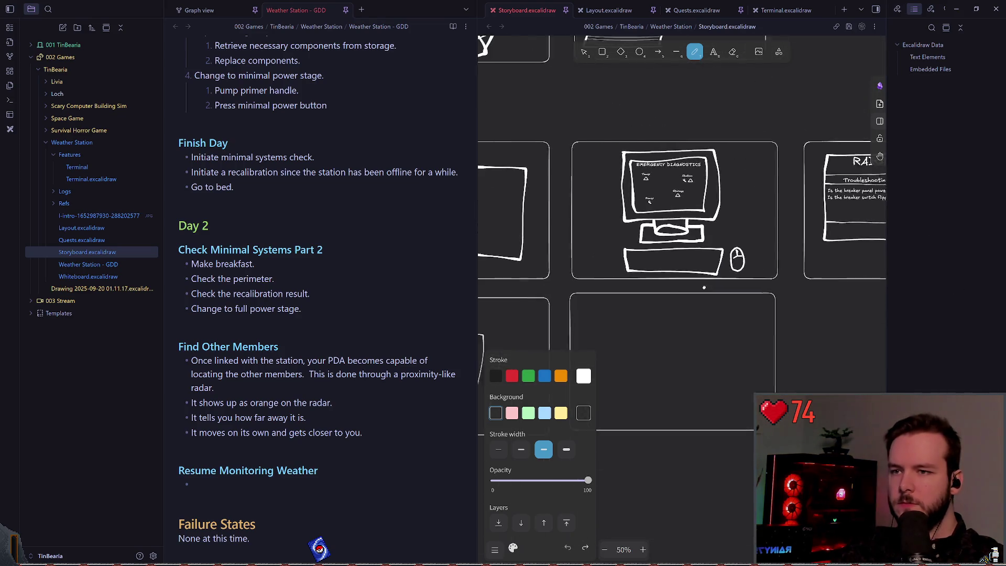
{"action": "key", "text": "v"}
{"action": "mouse_move", "coordinate": [690, 243]}
{"action": "left_mouse_down"}
{"action": "mouse_move", "coordinate": [704, 182]}
{"action": "mouse_move", "coordinate": [793, 251]}
{"action": "left_mouse_up"}
{"action": "key", "text": "Escape"}
- Select the Radar Checklist drawing, look around it, then clear the selection
{"action": "scroll", "coordinate": [638, 304], "scroll_direction": "up", "scroll_amount": 5}
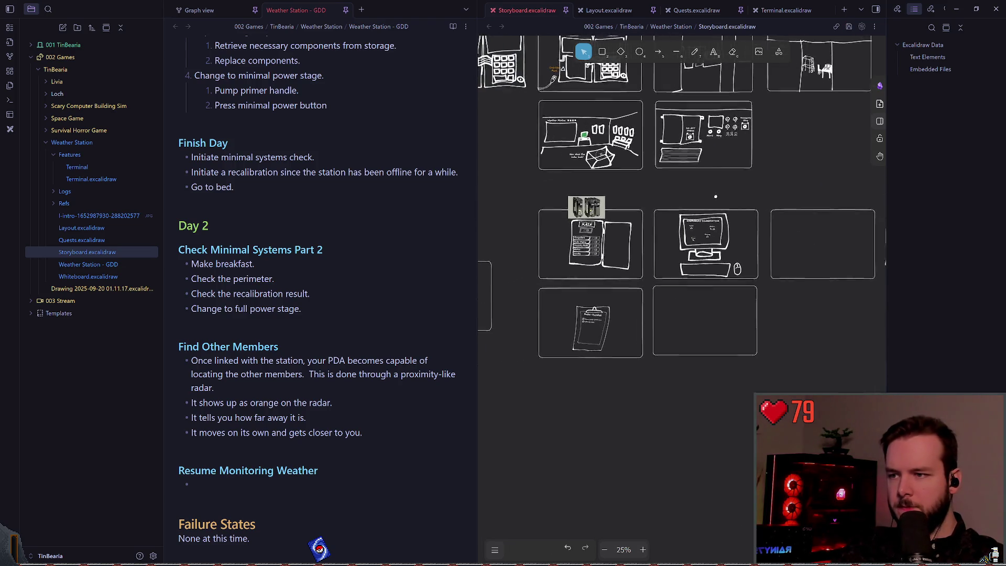
{"action": "left_click", "coordinate": [639, 304]}
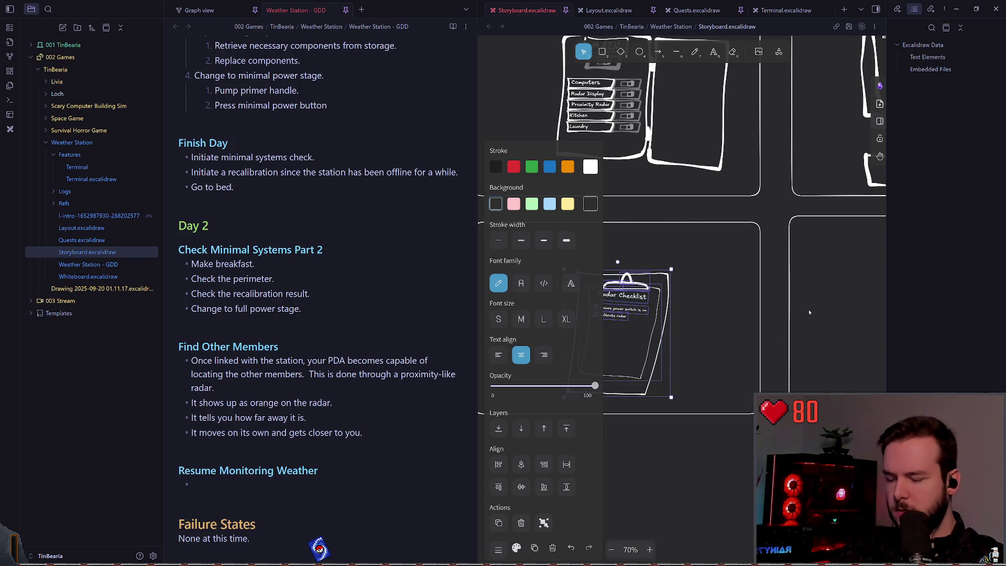
{"action": "scroll", "coordinate": [809, 312], "scroll_direction": "down", "scroll_amount": 5}
{"action": "left_click_drag", "start_coordinate": [655, 314], "coordinate": [663, 321]}
{"action": "scroll", "coordinate": [662, 321], "scroll_direction": "up", "scroll_amount": 3}
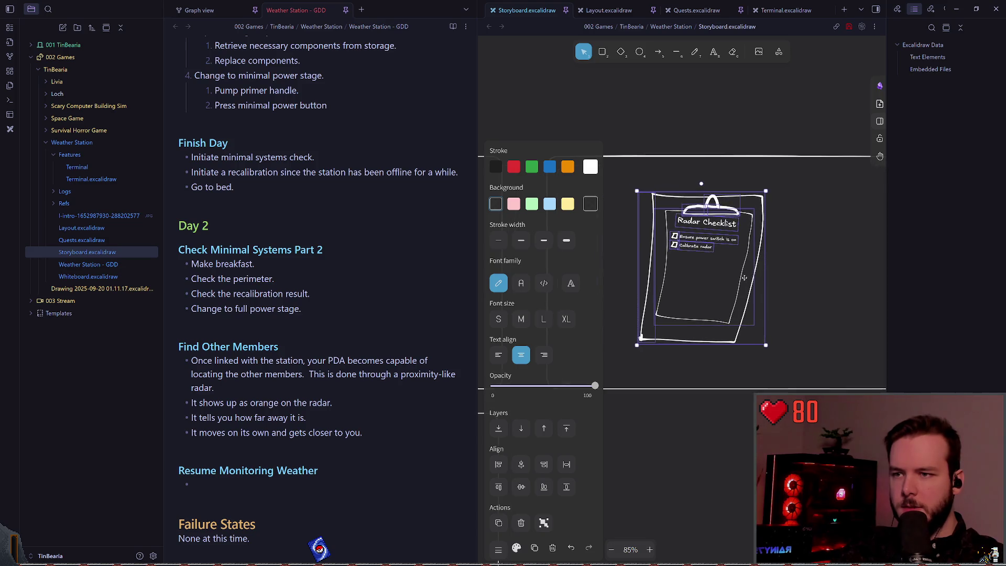
{"action": "left_click", "coordinate": [829, 285]}
{"action": "scroll", "coordinate": [676, 287], "scroll_direction": "up", "scroll_amount": 1}
{"action": "key", "text": "ctrl+a"}
{"action": "key", "text": "Escape"}
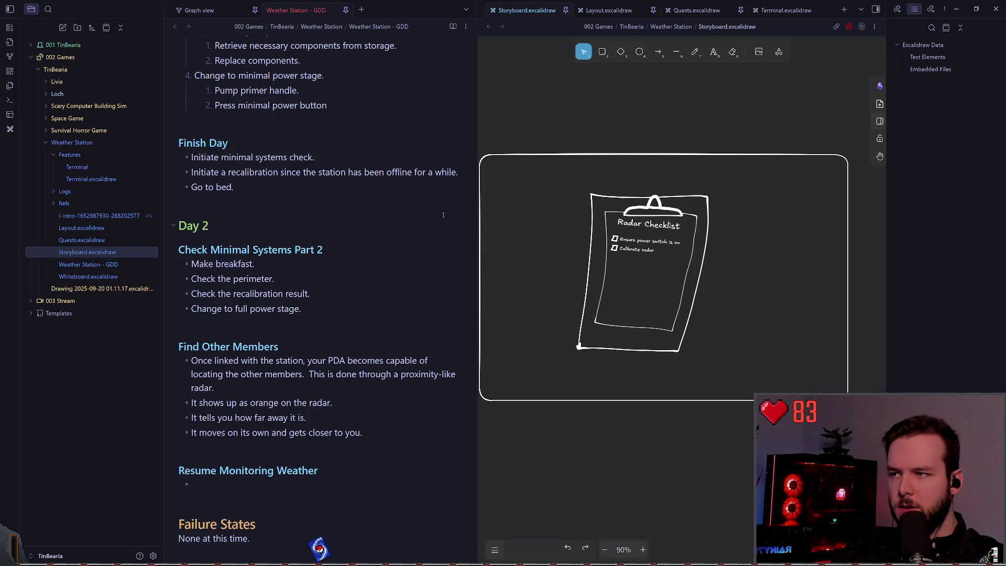
{"action": "scroll", "coordinate": [488, 211], "scroll_direction": "left", "scroll_amount": 2}
- Drag the pane divider left to widen the storyboard canvas beside the design doc
{"action": "left_click_drag", "start_coordinate": [477, 208], "coordinate": [393, 208]}
{"action": "scroll", "coordinate": [661, 328], "scroll_direction": "down", "scroll_amount": 5}
{"action": "scroll", "coordinate": [661, 328], "scroll_direction": "up", "scroll_amount": 4}
{"action": "scroll", "coordinate": [661, 327], "scroll_direction": "up", "scroll_amount": 1}
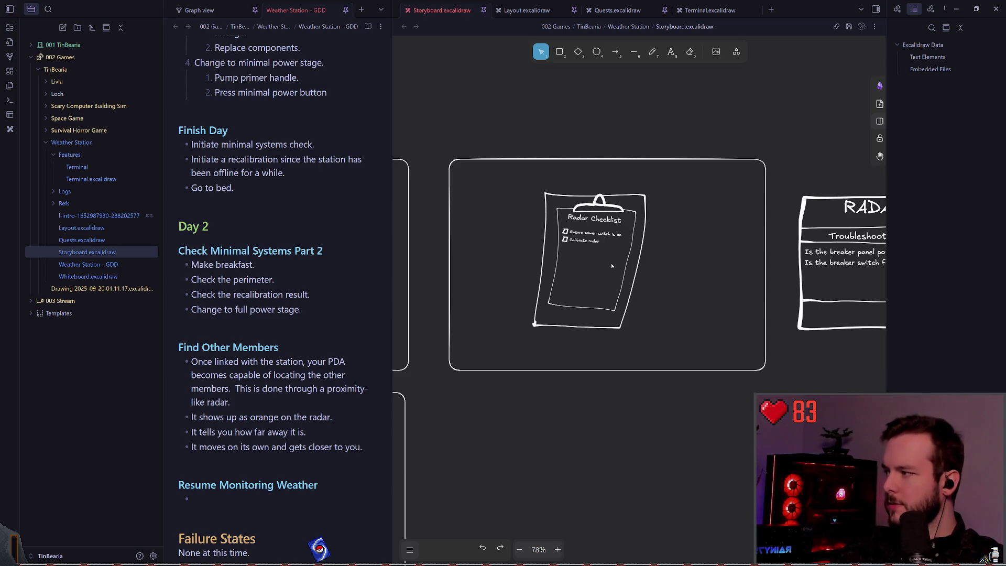
{"action": "scroll", "coordinate": [606, 303], "scroll_direction": "up", "scroll_amount": 2}
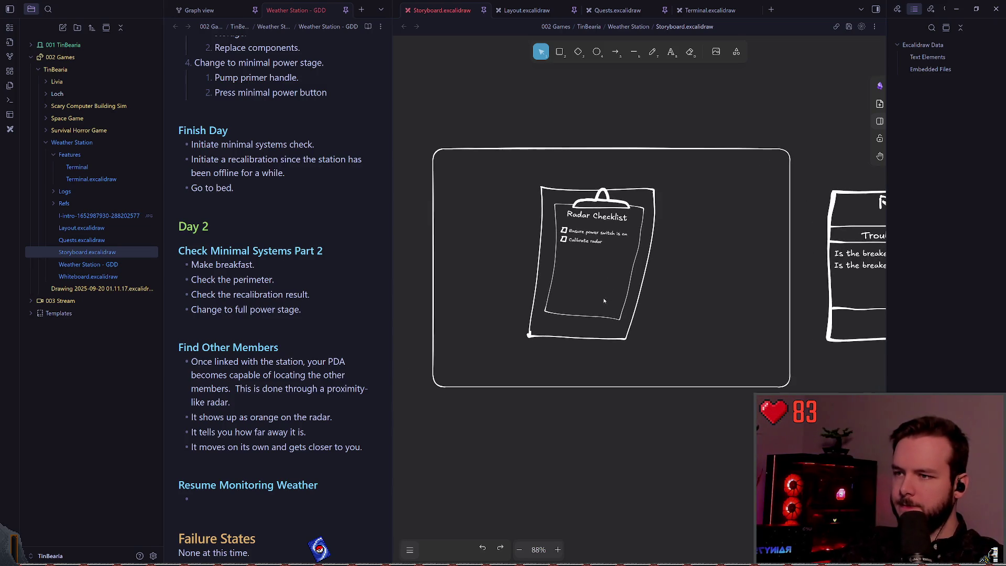
{"action": "scroll", "coordinate": [602, 310], "scroll_direction": "up", "scroll_amount": 1}
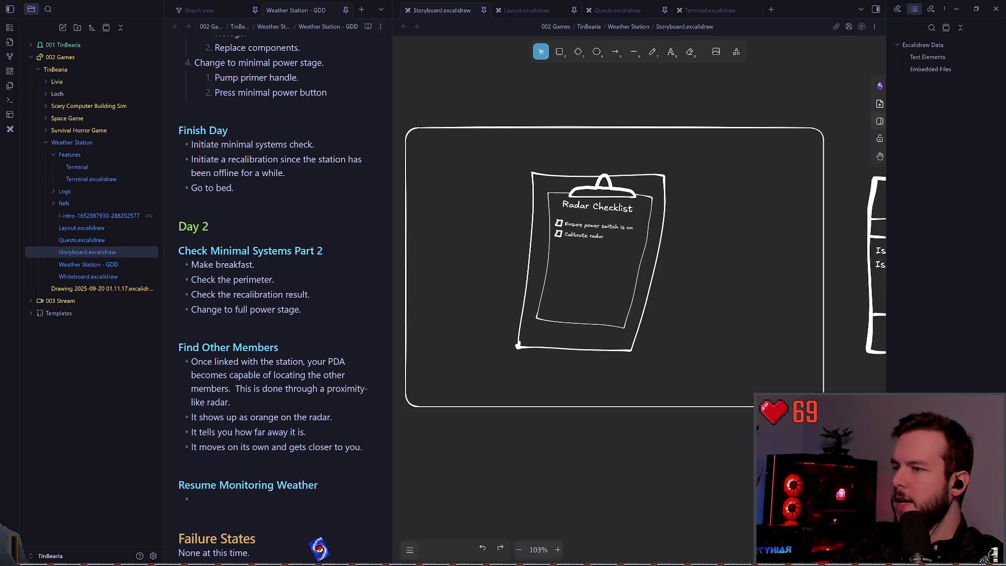
{"action": "key", "text": "alt+Tab"}
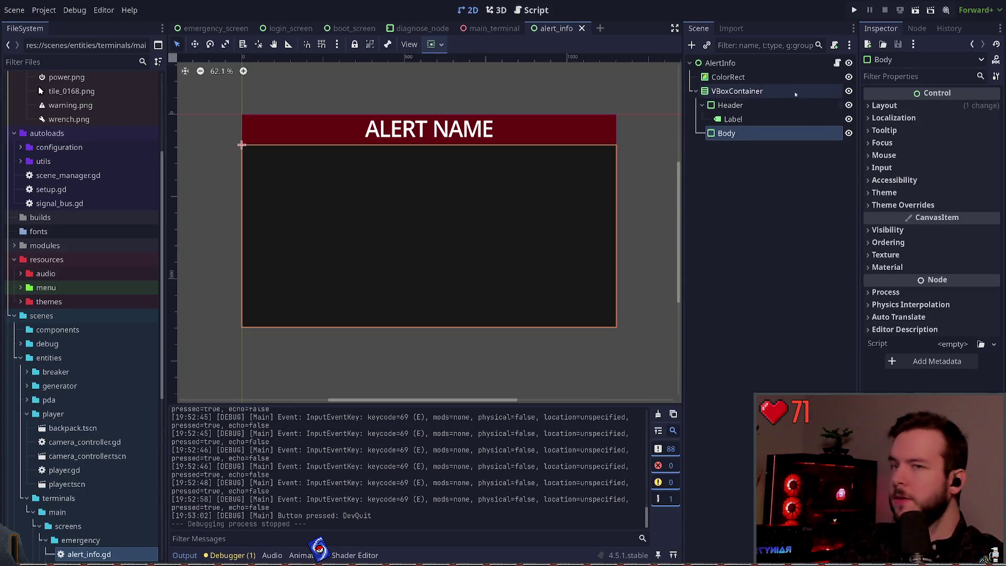
- Run the Weather Station project with F5
{"action": "key", "text": "F5"}
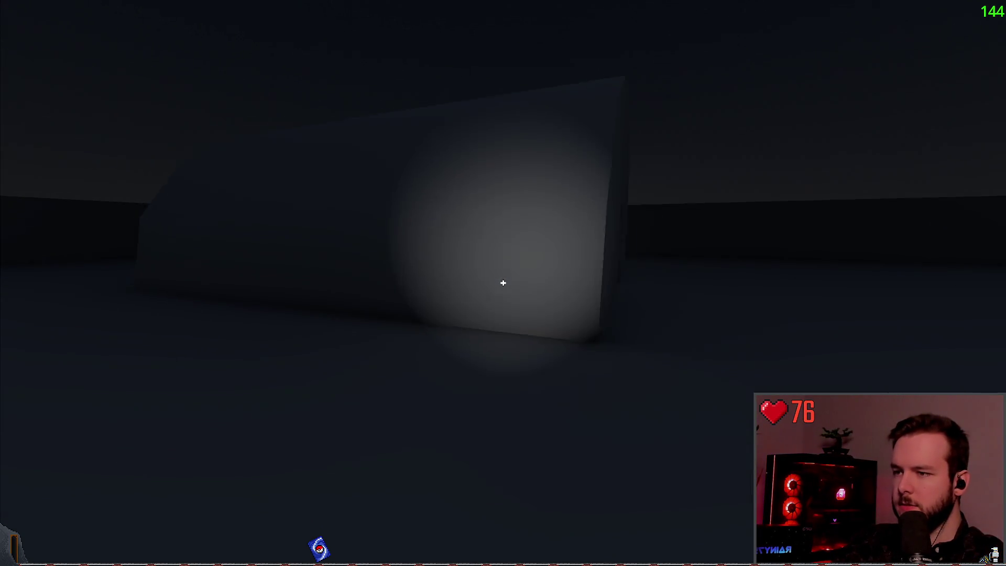
- Walk to the wall power panel and push its lever to the top
{"action": "key", "text": "w"}
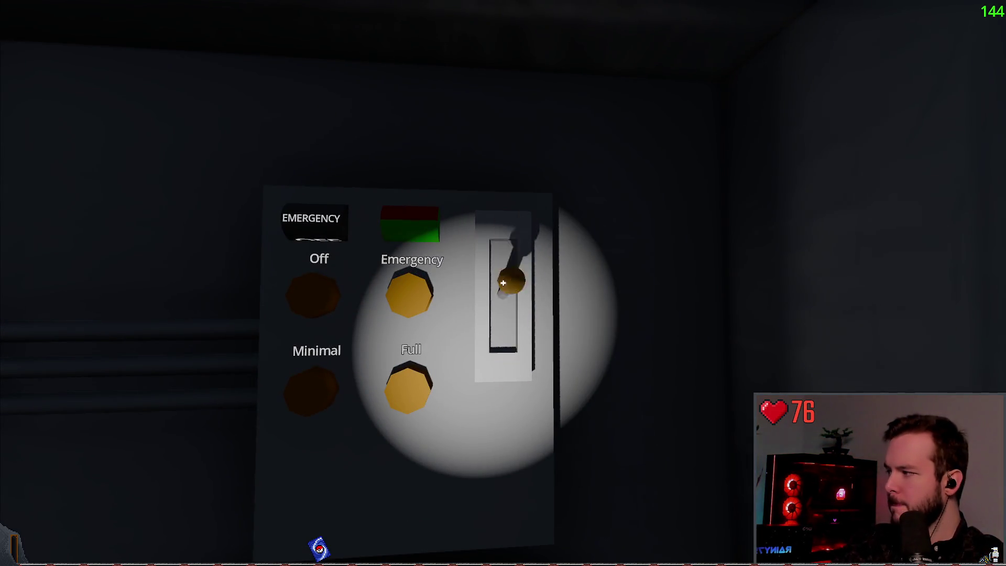
{"action": "left_click_drag", "start_coordinate": [503, 283], "coordinate": [503, 283]}
{"action": "key", "text": "w"}
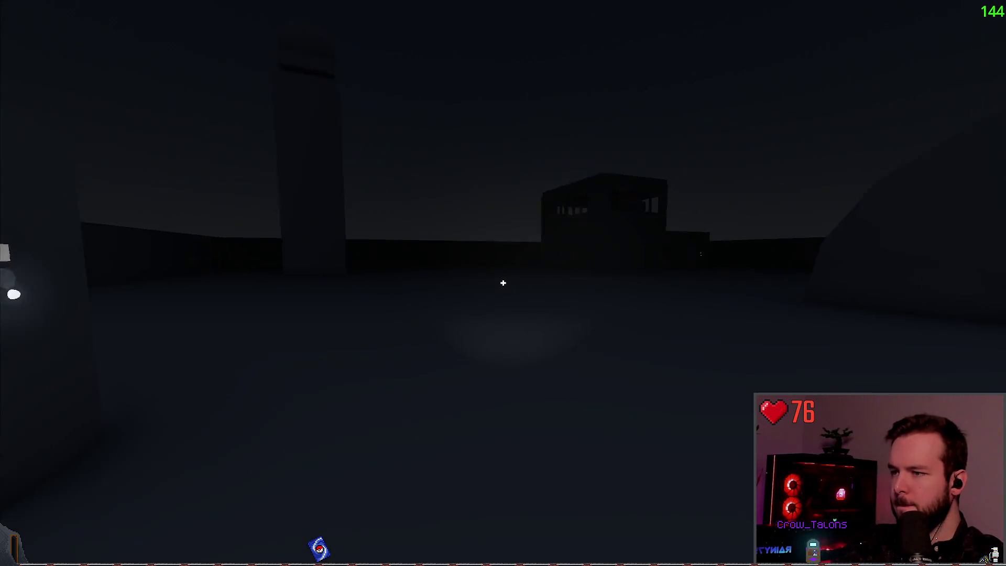
- Start the door override at the building's terminal and back off to watch the door open
{"action": "key", "text": "w"}
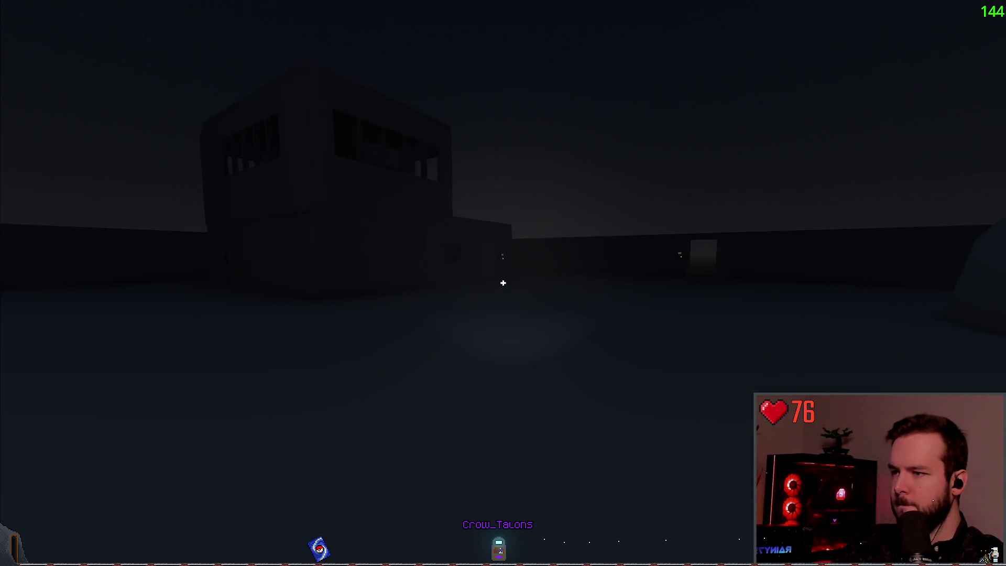
{"action": "key", "text": "w"}
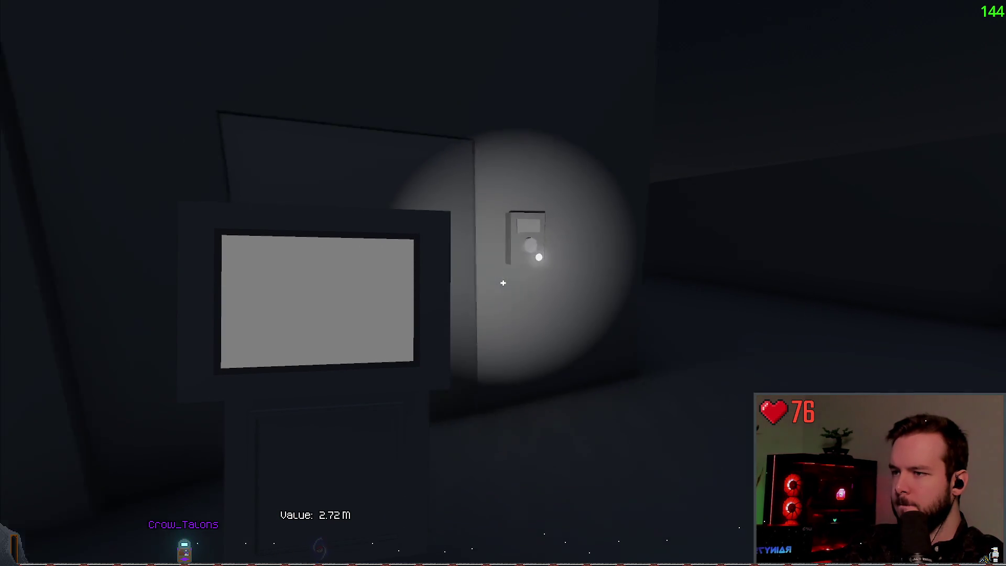
{"action": "left_click", "coordinate": [503, 283]}
{"action": "key", "text": "d"}
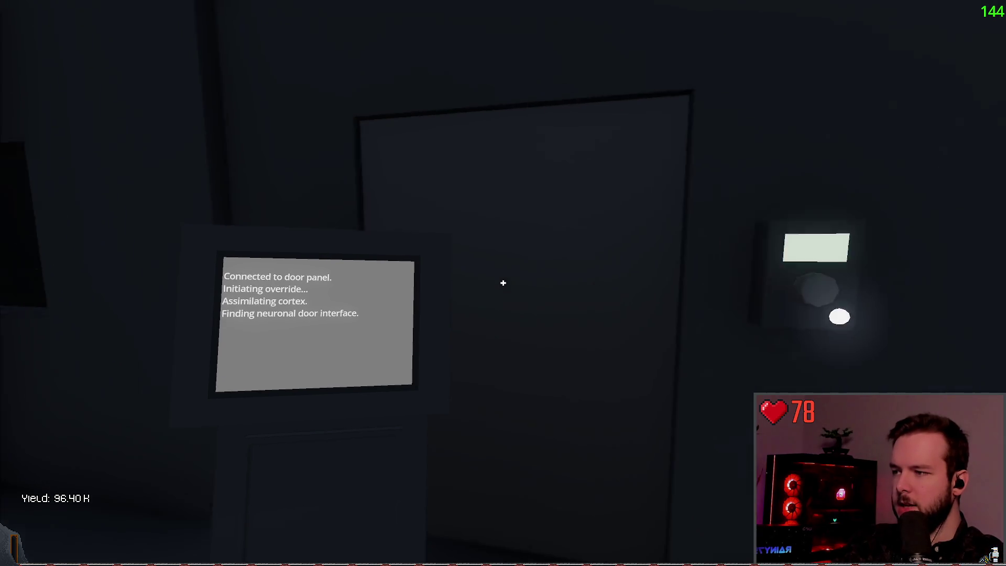
{"action": "key", "text": "s"}
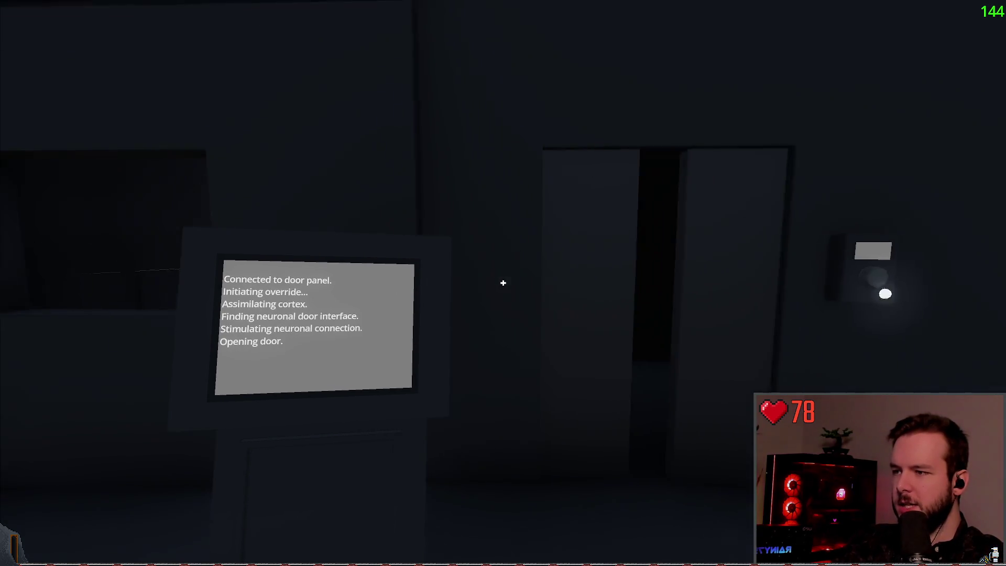
{"action": "key", "text": "s"}
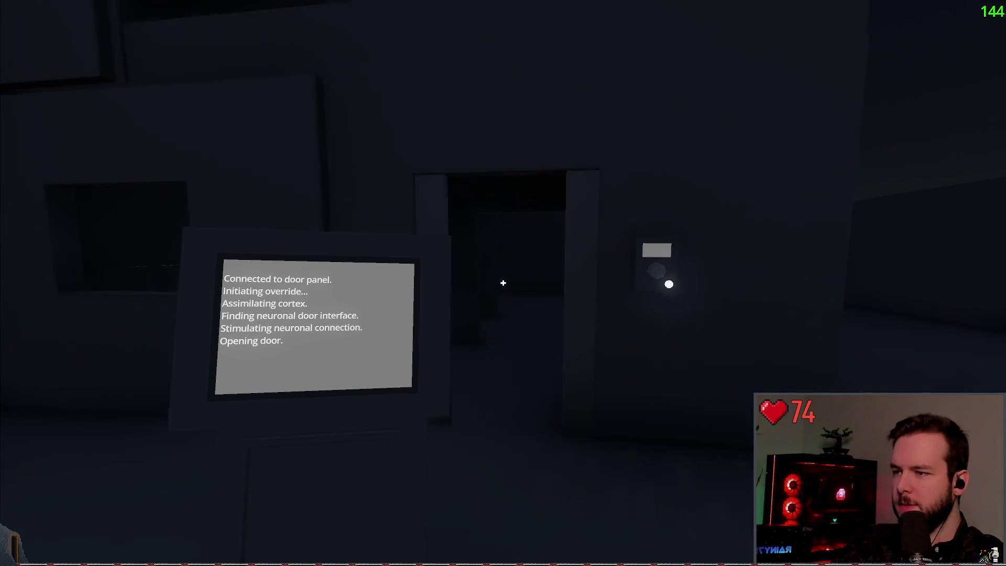
- Toggle the flashlight while approaching the open doorway, then raise the handheld terminal
{"action": "key", "text": "f"}
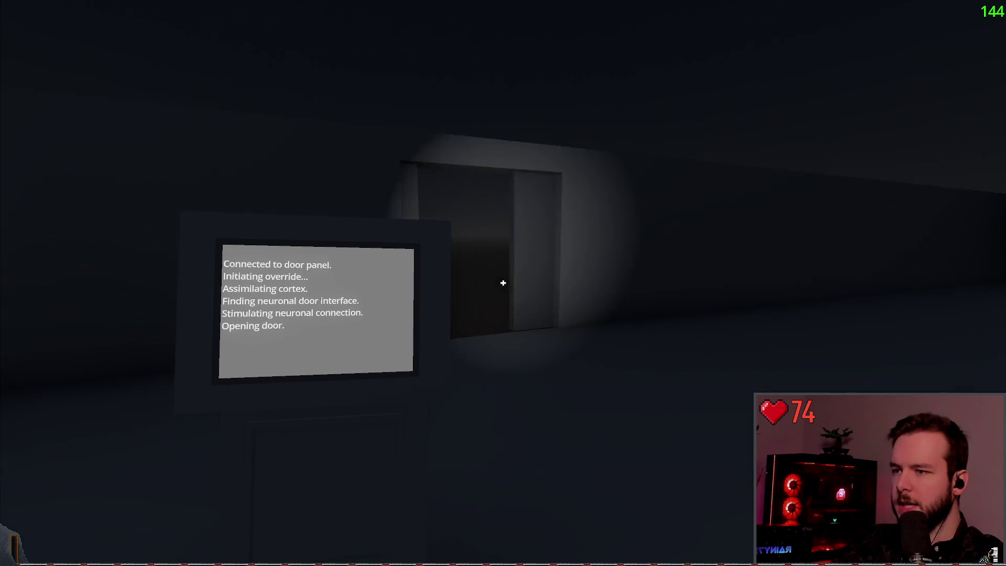
{"action": "key", "text": "f"}
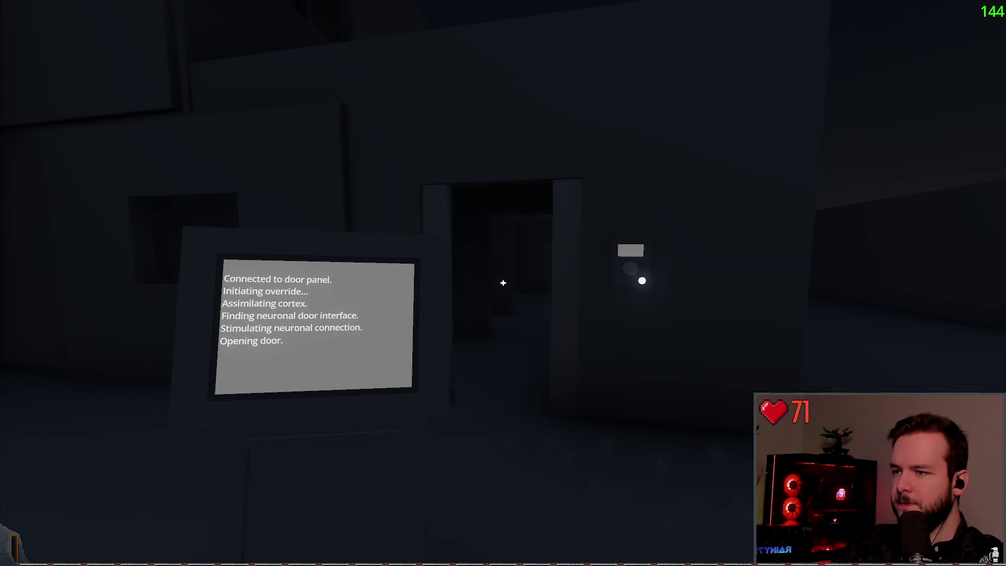
{"action": "key", "text": "f"}
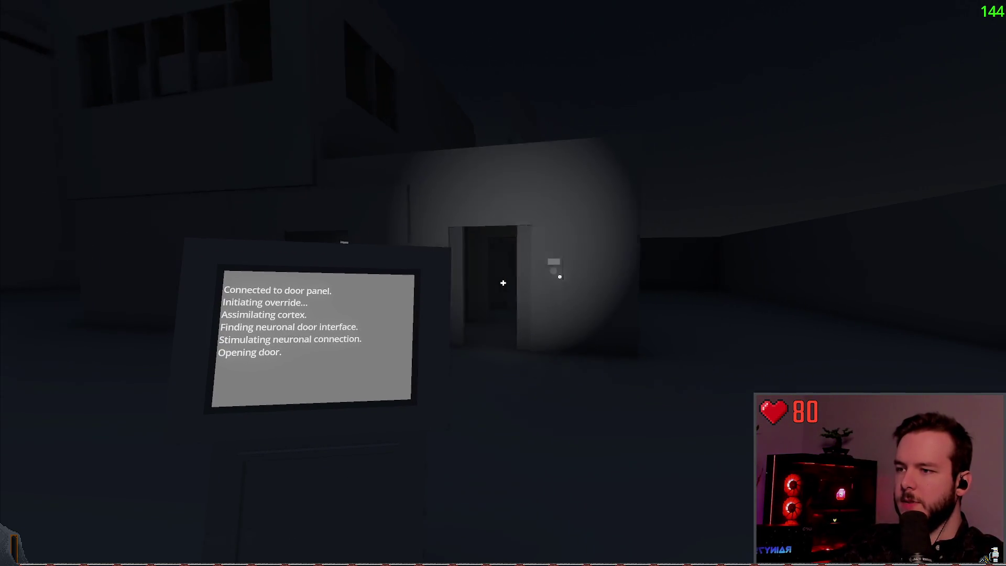
{"action": "key", "text": "w"}
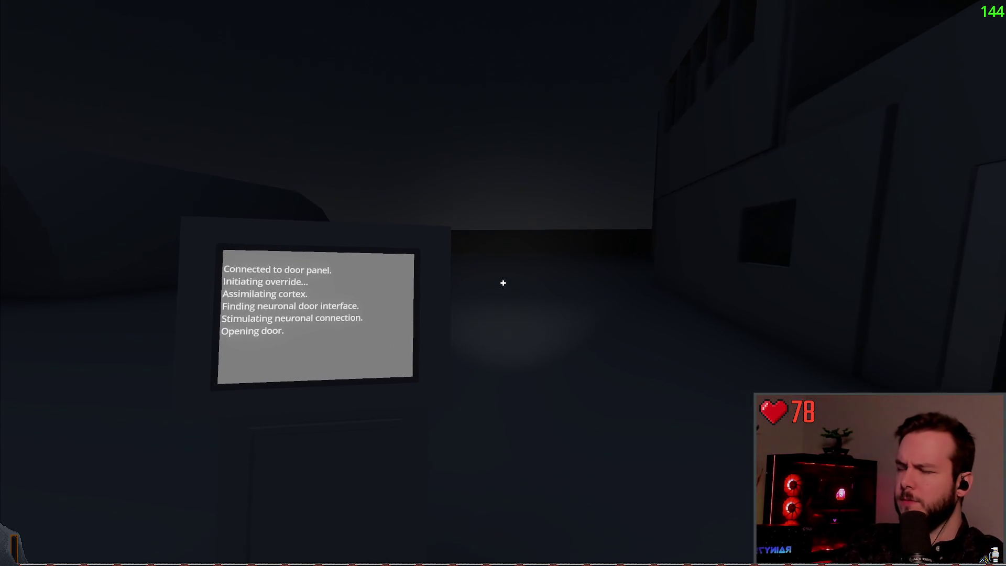
{"action": "key", "text": "f"}
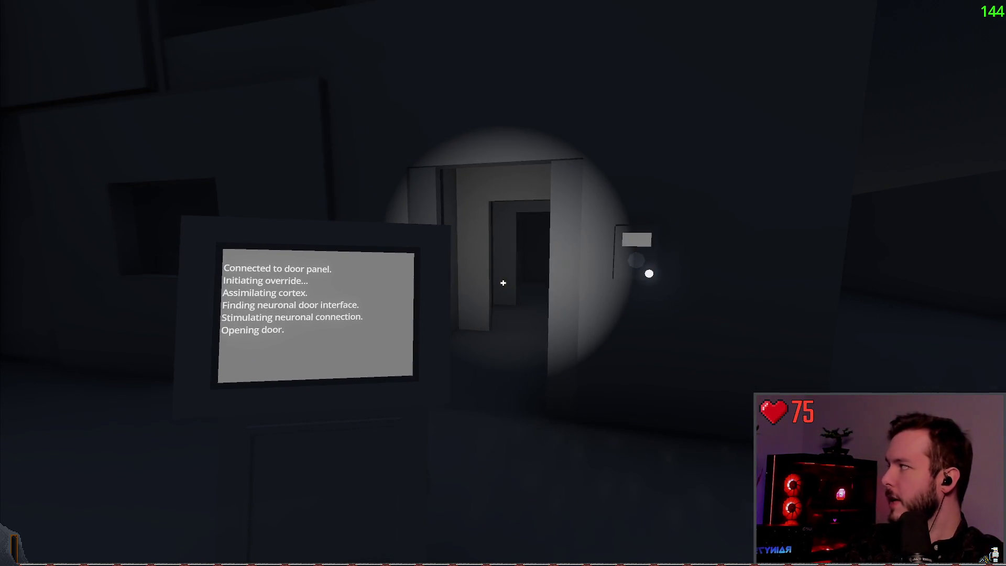
{"action": "key", "text": "w"}
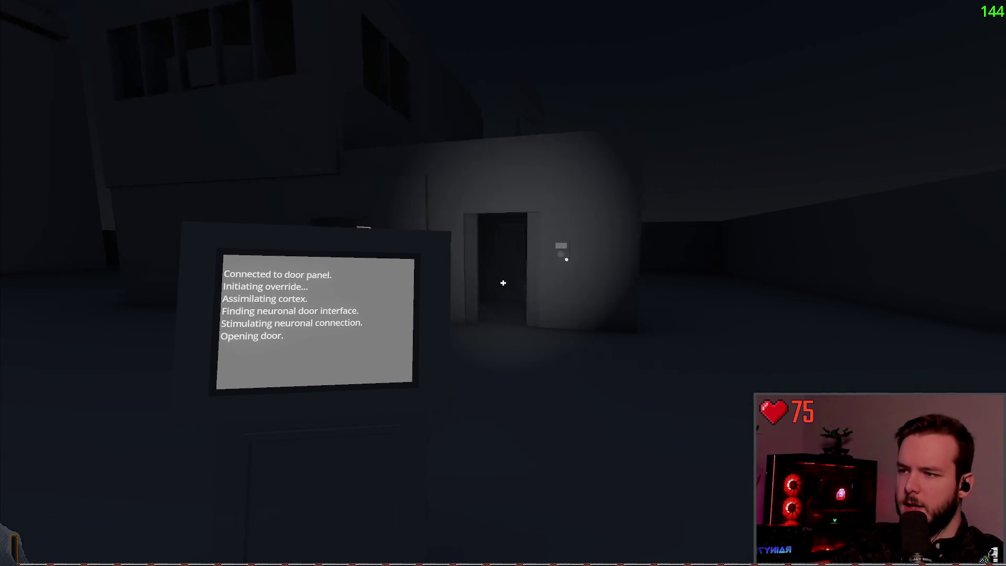
{"action": "key", "text": "f"}
{"action": "key", "text": "f"}
{"action": "key", "text": "s"}
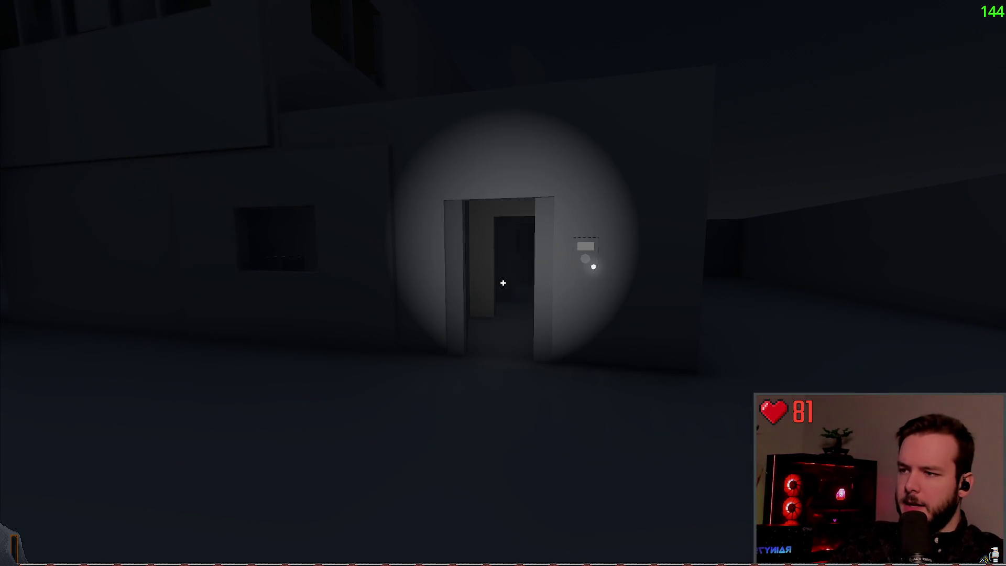
{"action": "key", "text": "e"}
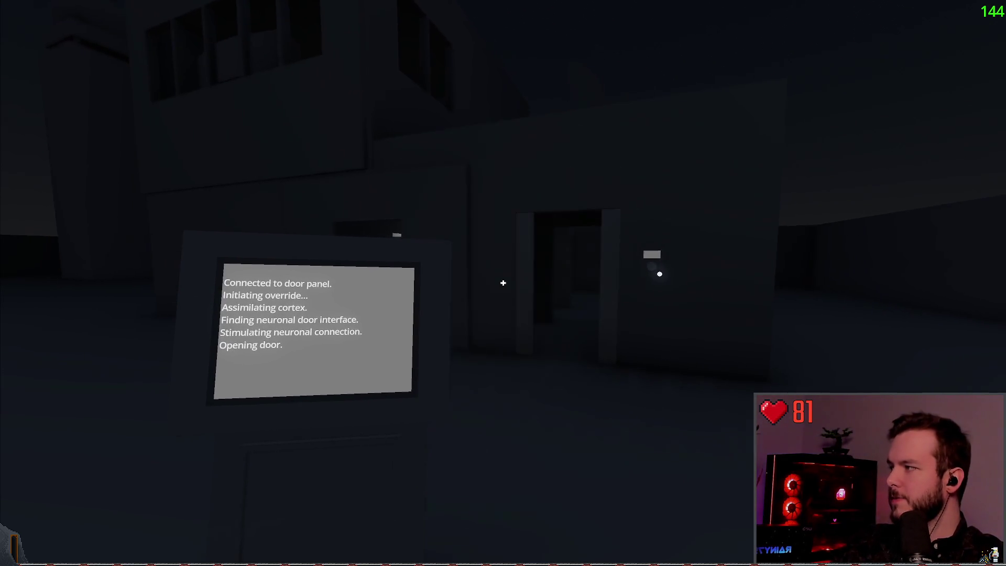
- Walk up to the lit doorway and pause the game
{"action": "key", "text": "w"}
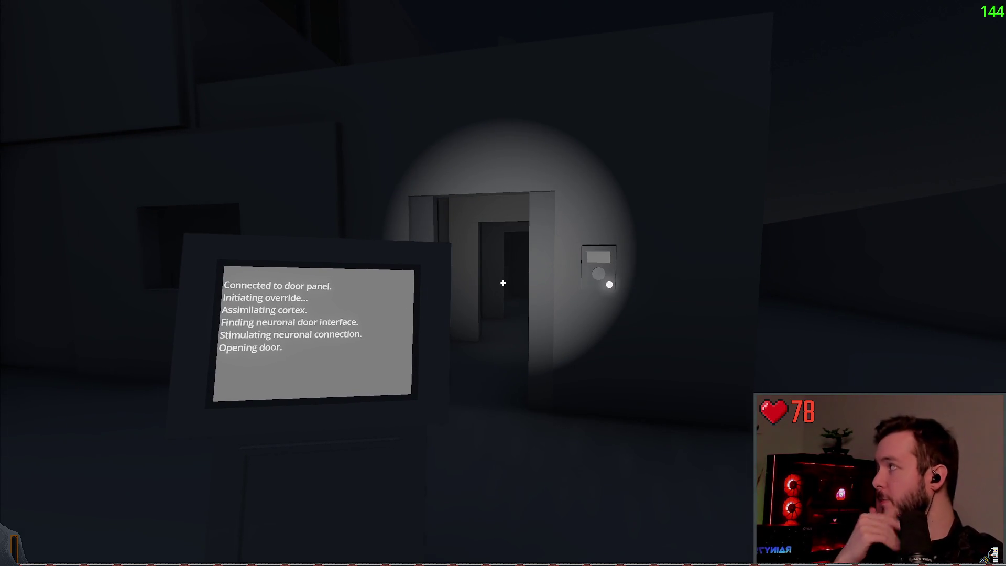
{"action": "key", "text": "w"}
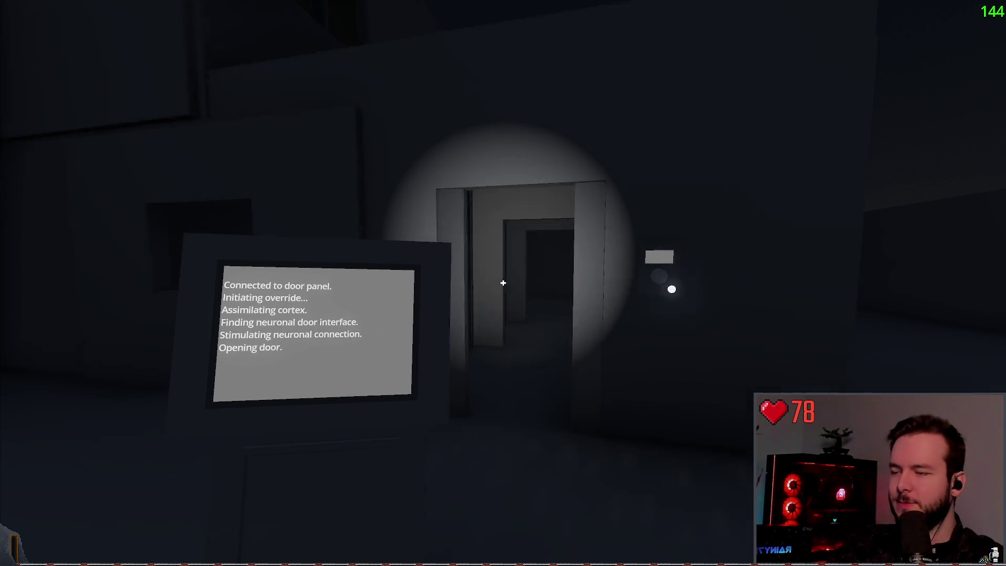
{"action": "key", "text": "w"}
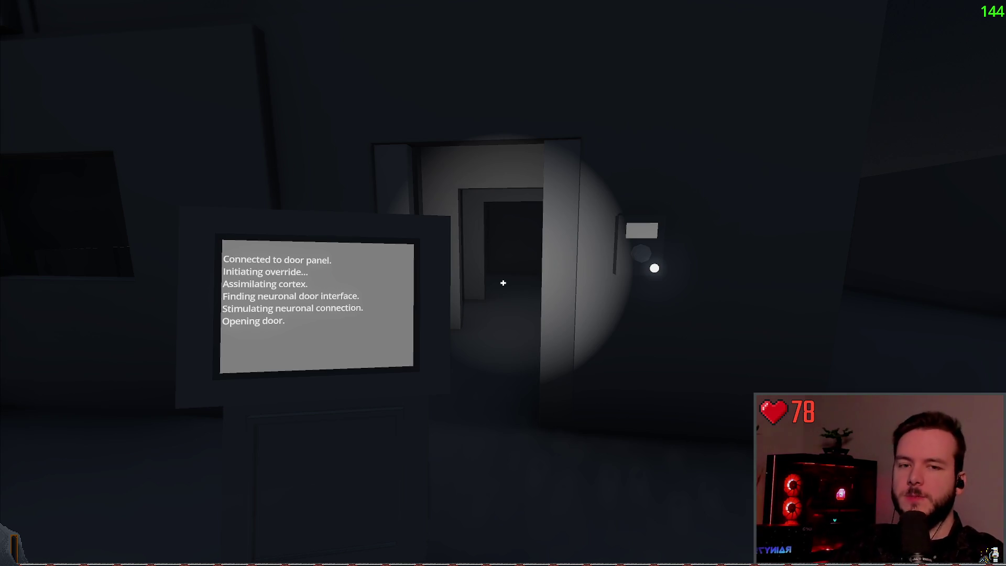
{"action": "key", "text": "w"}
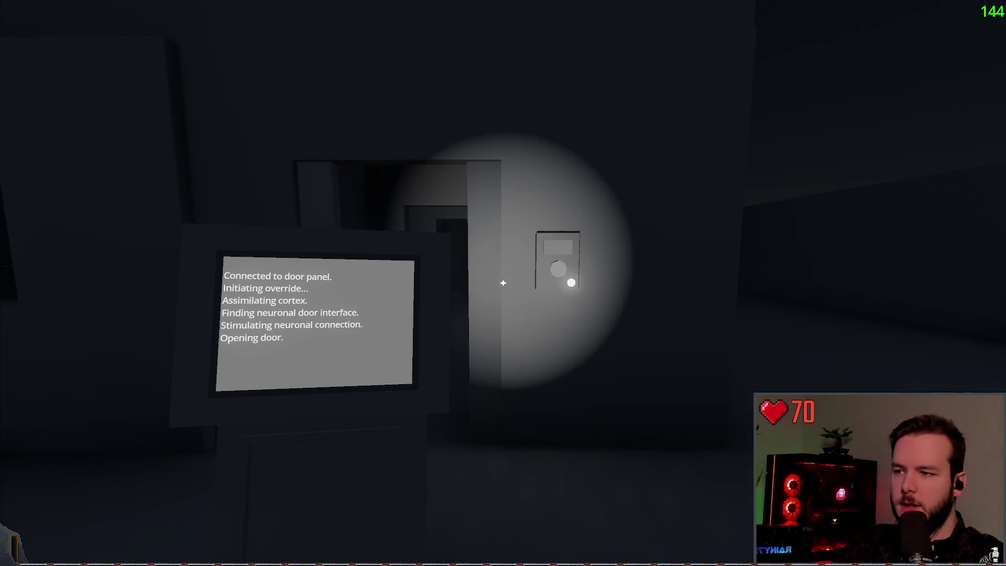
{"action": "key", "text": "a"}
{"action": "key", "text": "d"}
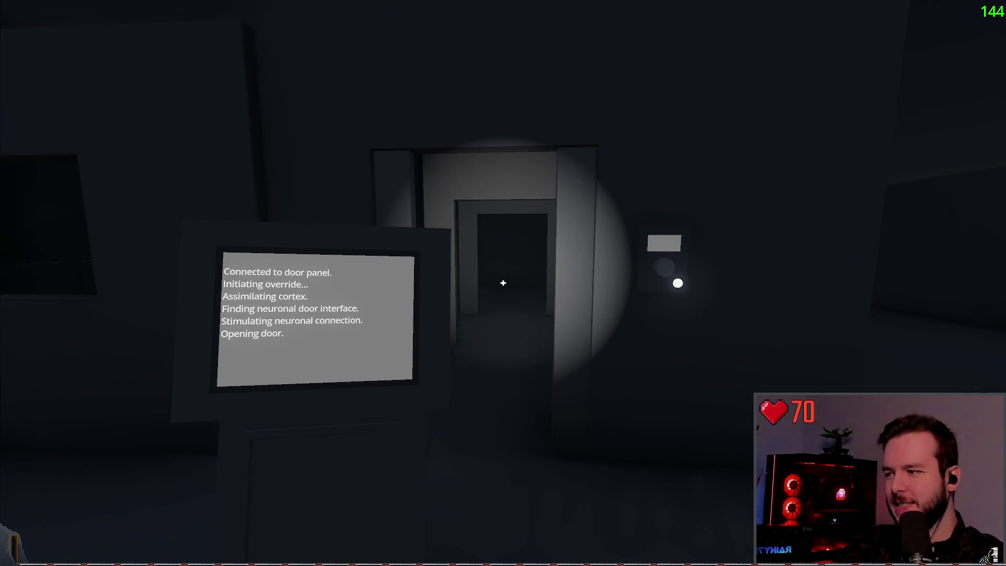
{"action": "key", "text": "Escape"}
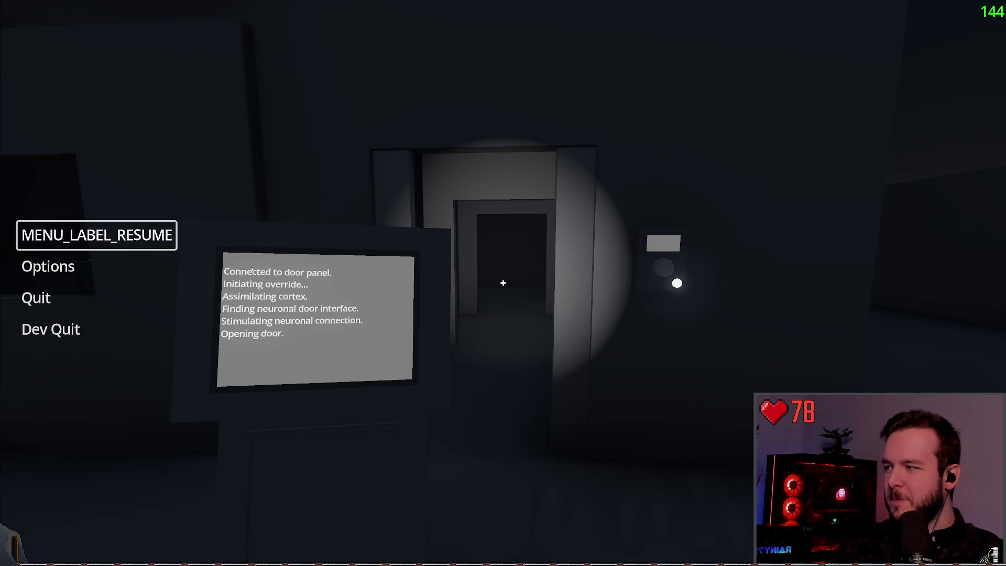
- Resume play, walk up to the doorway's wall panel, then quit the game back to the editor
{"action": "left_click", "coordinate": [141, 237]}
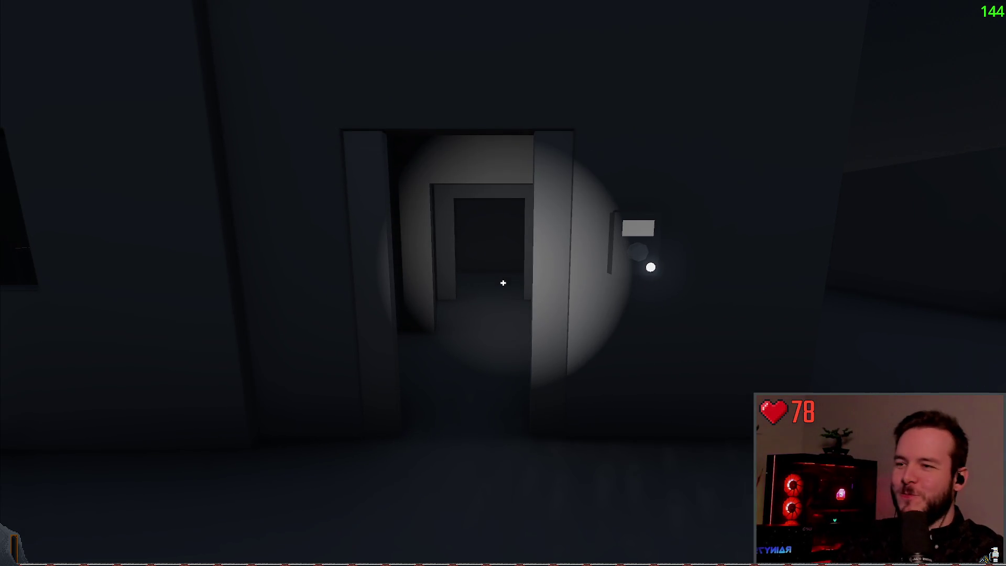
{"action": "key", "text": "w"}
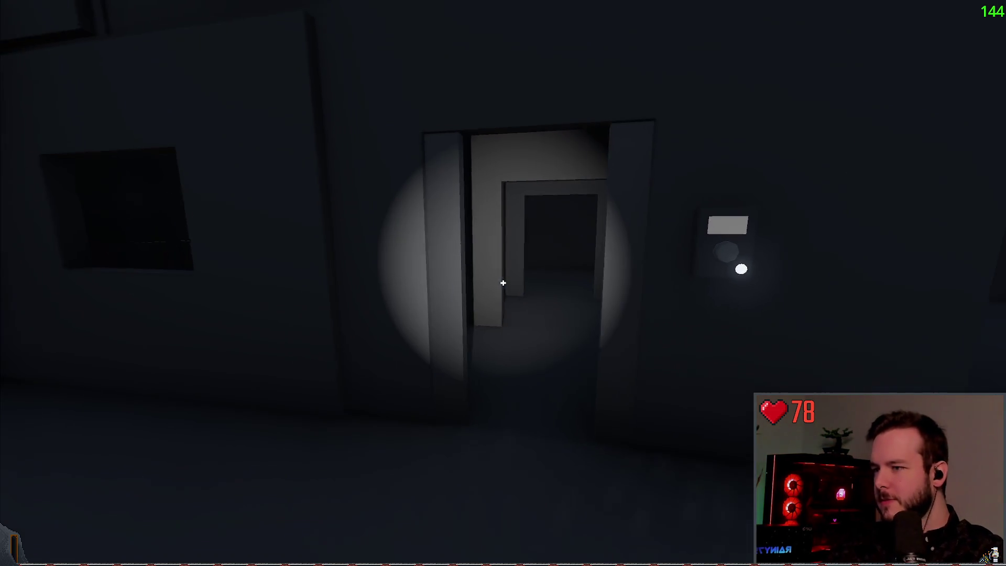
{"action": "key", "text": "w"}
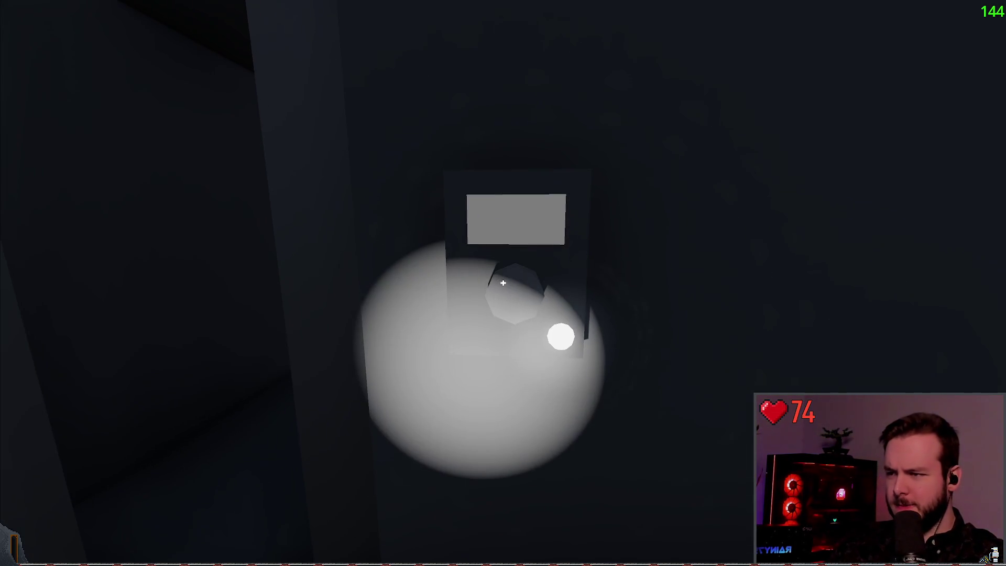
{"action": "key", "text": "Escape"}
{"action": "left_click", "coordinate": [53, 329]}
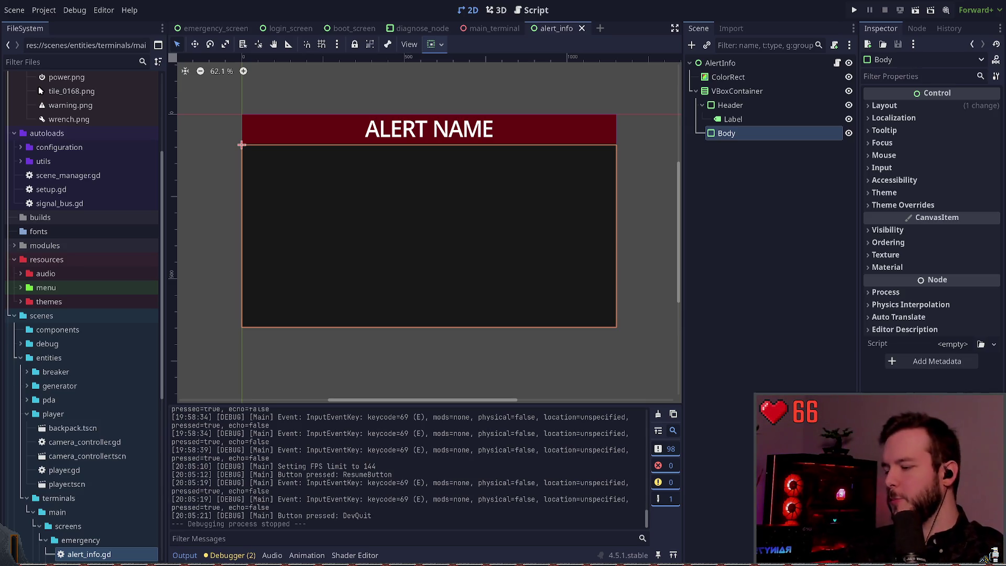
- Deselect the Body node by clicking empty canvas in the alert_info scene
{"action": "left_click", "coordinate": [566, 280]}
- Select the AlertInfo root node in the Scene dock and run the project with F5
{"action": "scroll", "coordinate": [414, 243], "scroll_direction": "up", "scroll_amount": 2}
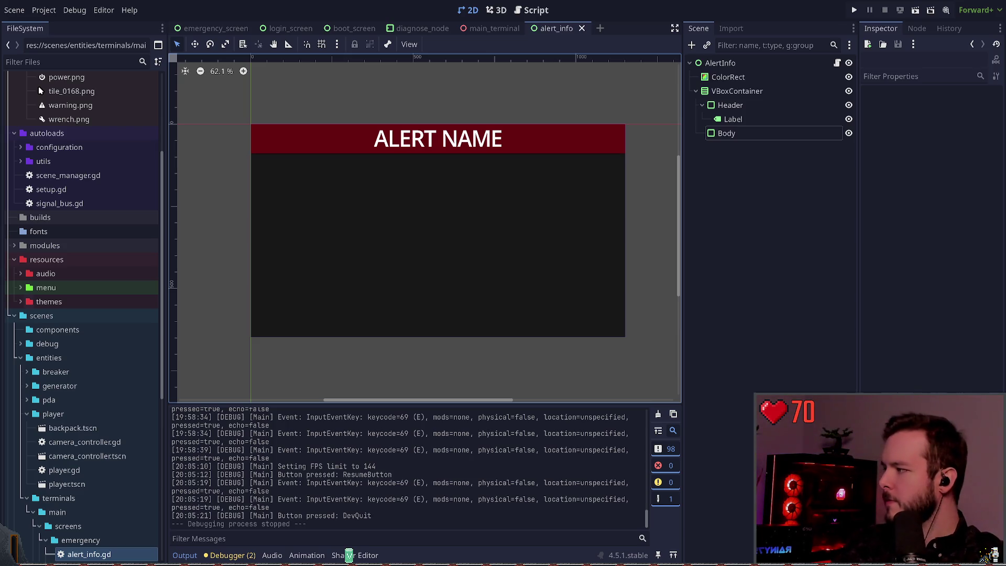
{"action": "left_click", "coordinate": [758, 190]}
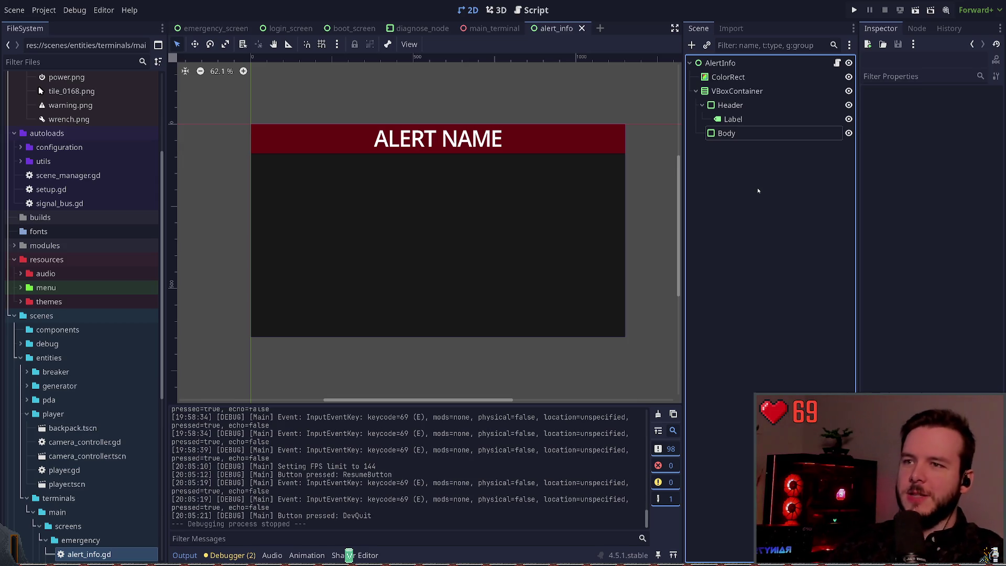
{"action": "left_click", "coordinate": [720, 63]}
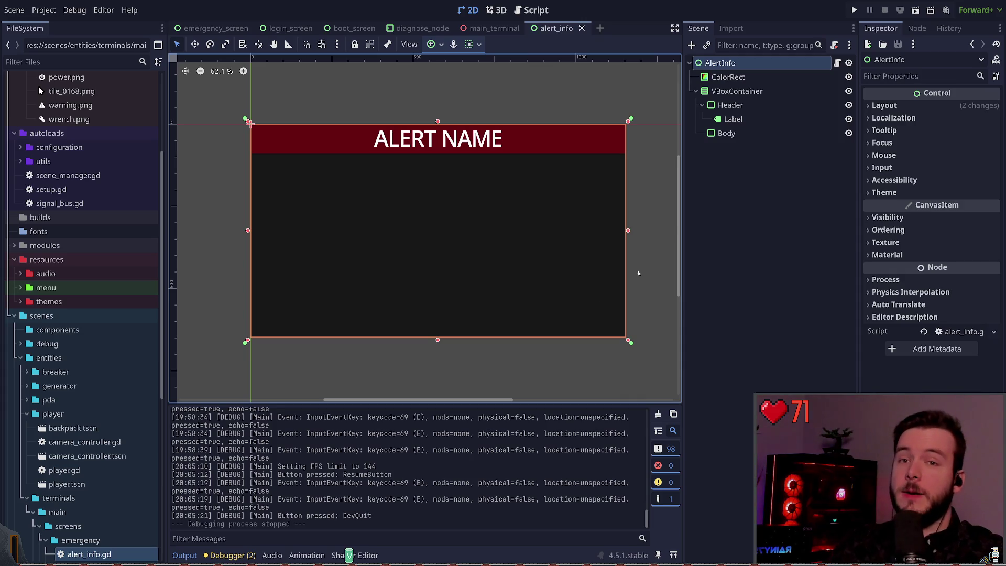
{"action": "key", "text": "F5"}
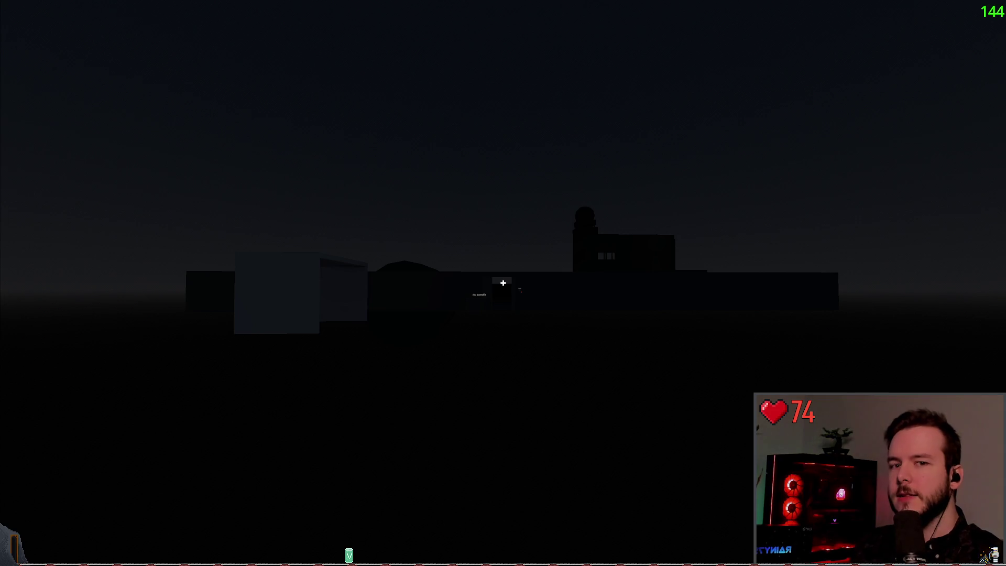
- Walk past the snowmobile box to the white building's door keypad showing Status: ERROR
{"action": "key", "text": "w"}
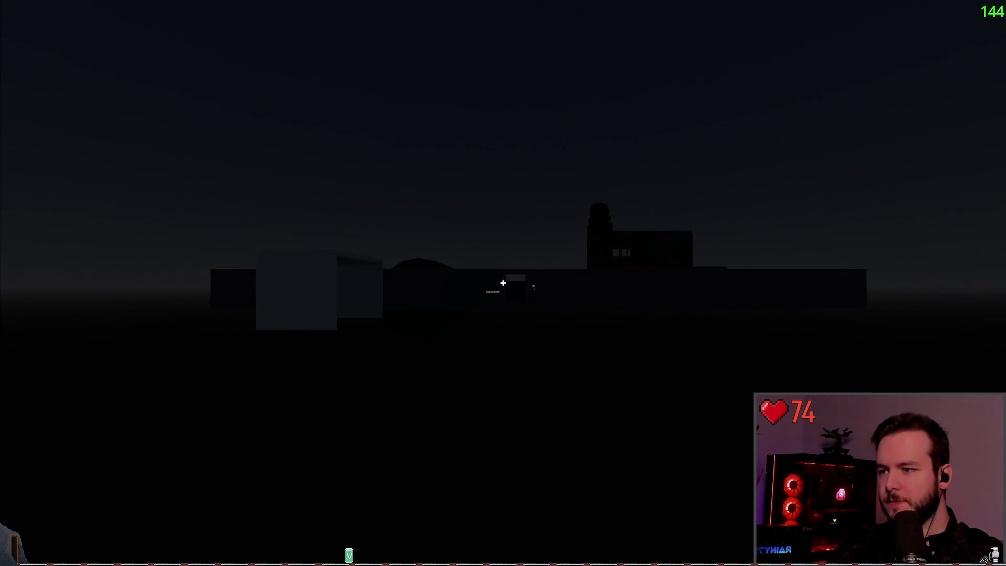
{"action": "key", "text": "w"}
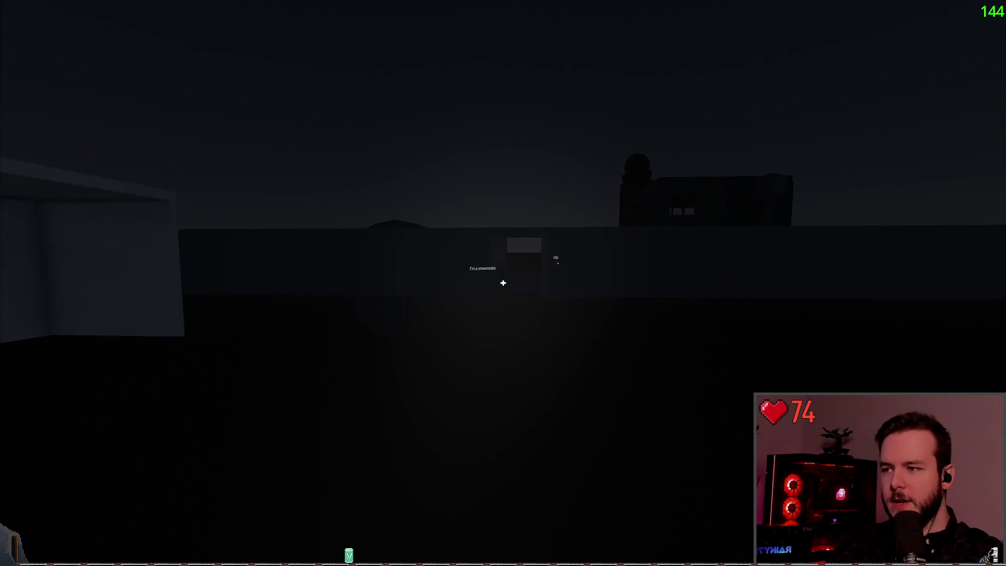
{"action": "key", "text": "w"}
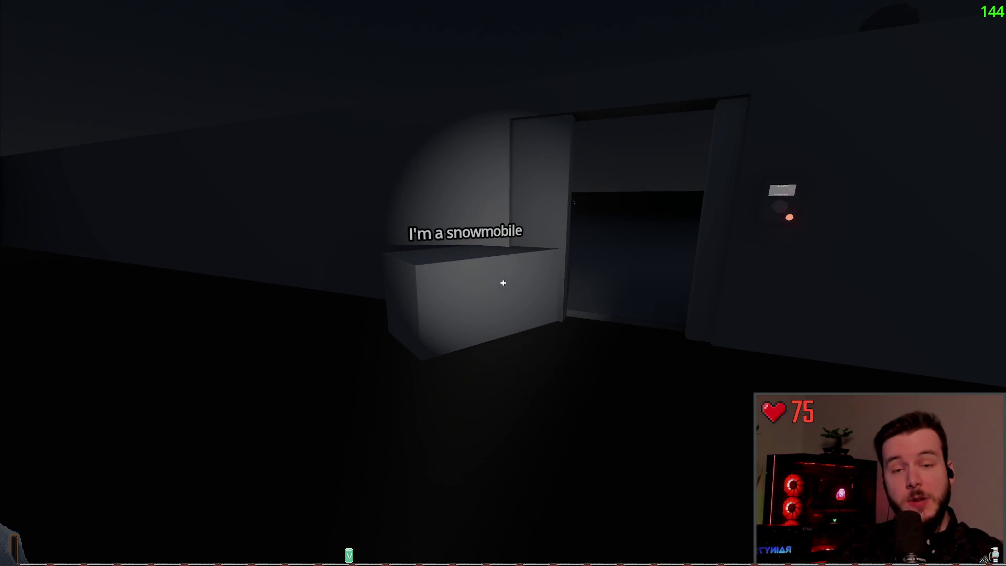
{"action": "key", "text": "w"}
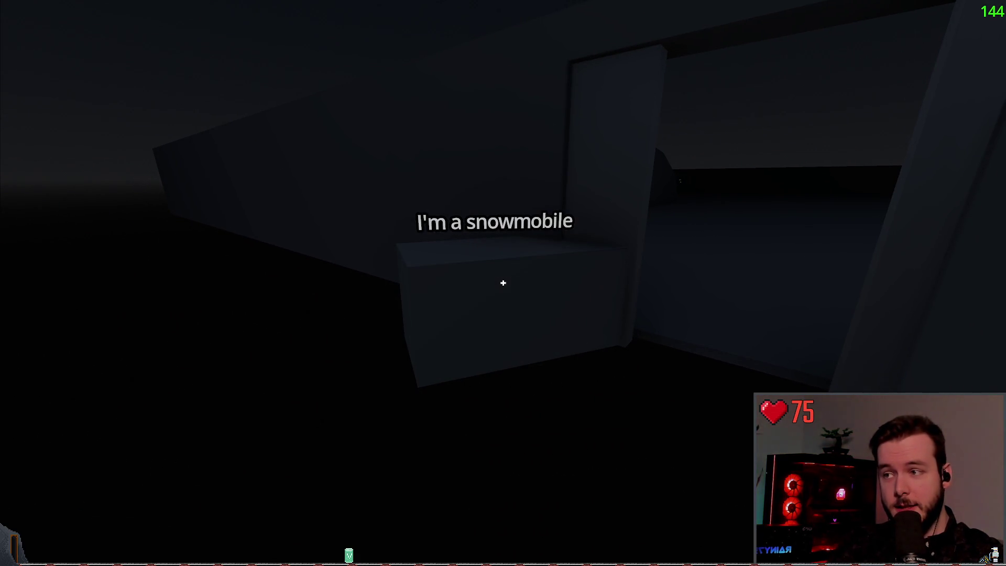
{"action": "key", "text": "w"}
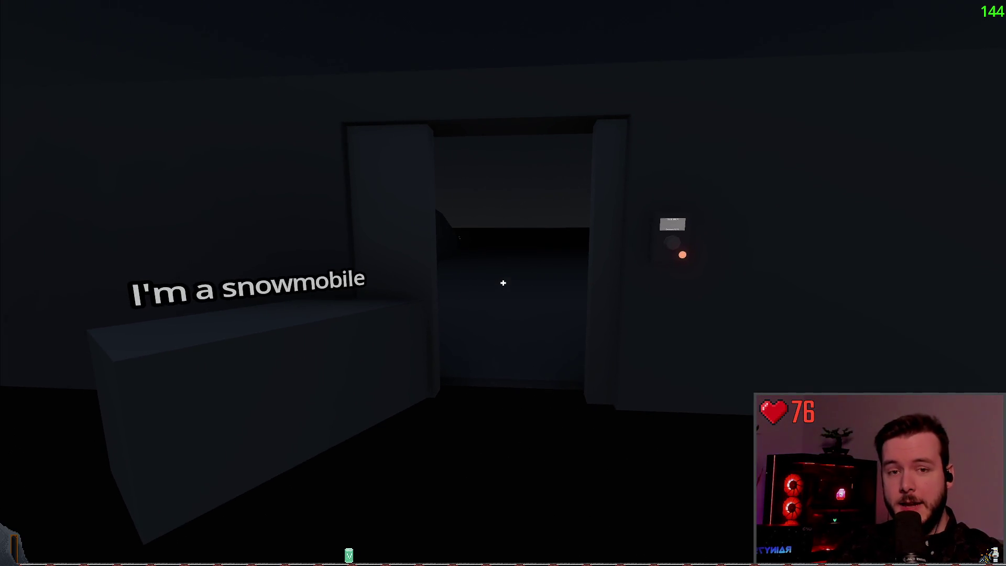
{"action": "key", "text": "w"}
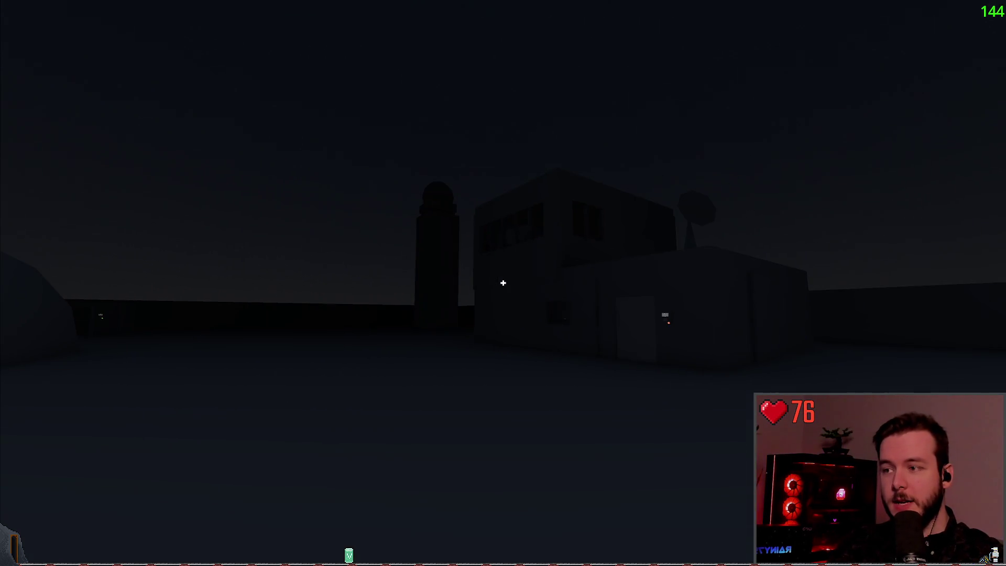
{"action": "key", "text": "w"}
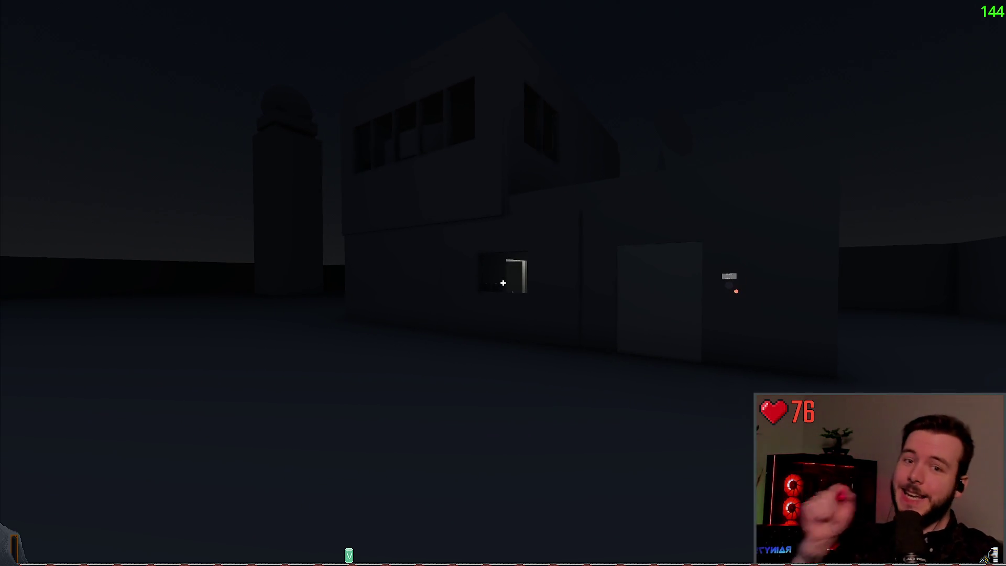
{"action": "key", "text": "w"}
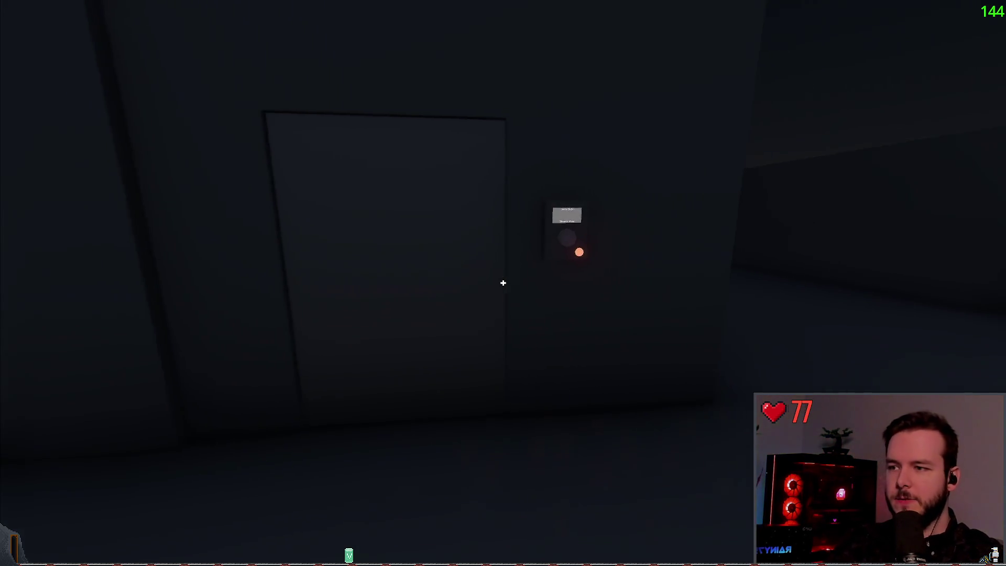
{"action": "key", "text": "w"}
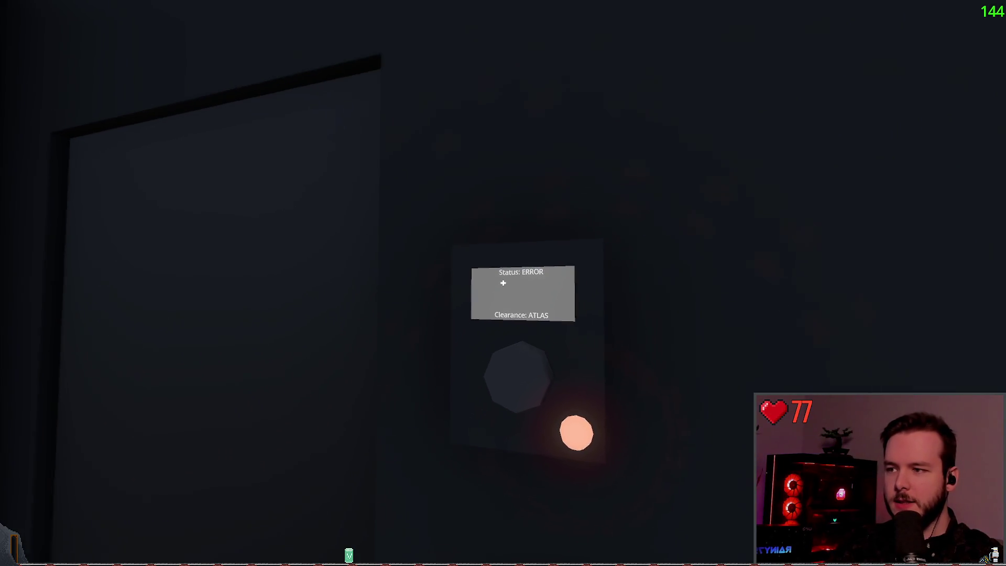
- Cross the open area into the dark room with the Status: RUNNING generator panel
{"action": "key", "text": "w"}
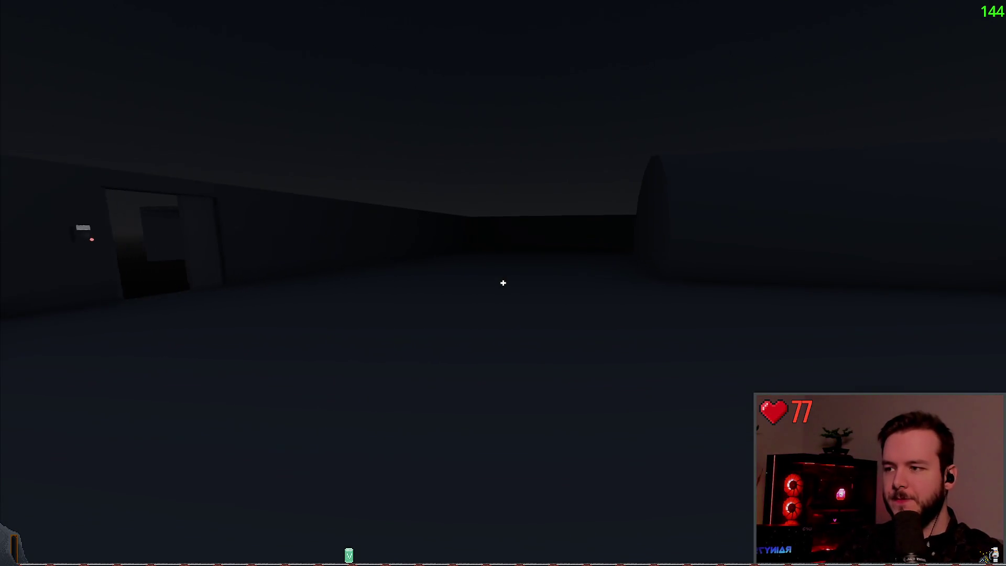
{"action": "key", "text": "w"}
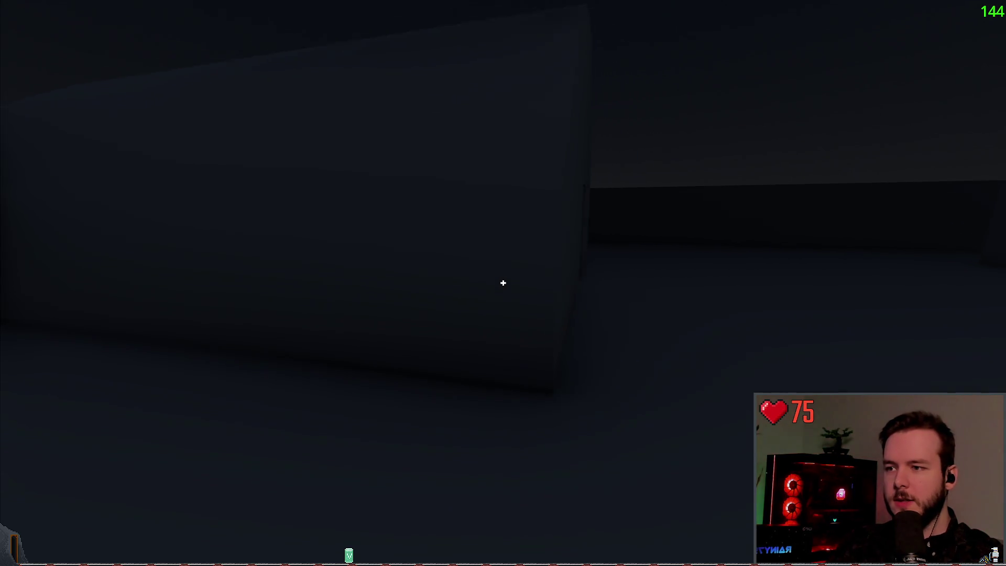
{"action": "key", "text": "w"}
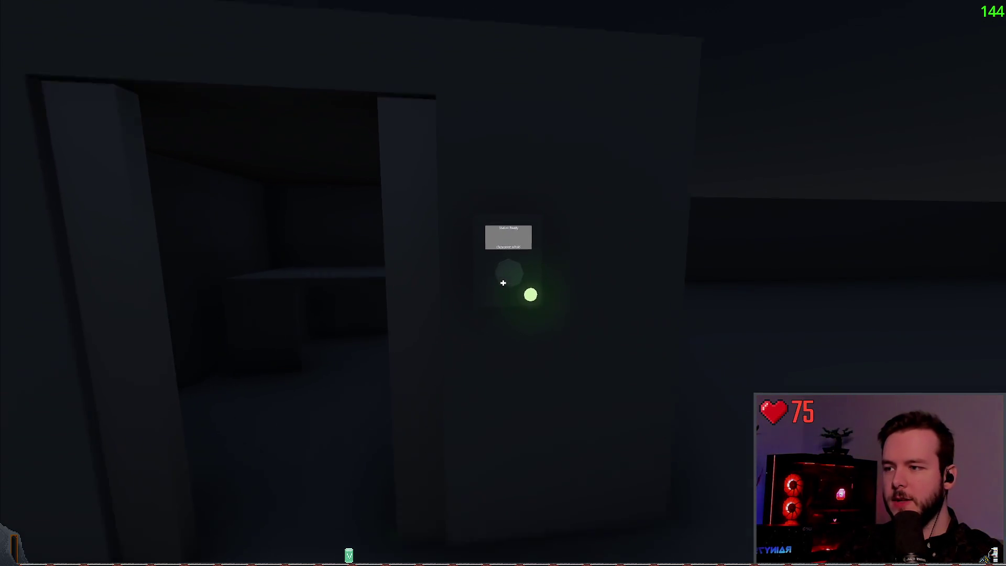
{"action": "key", "text": "w"}
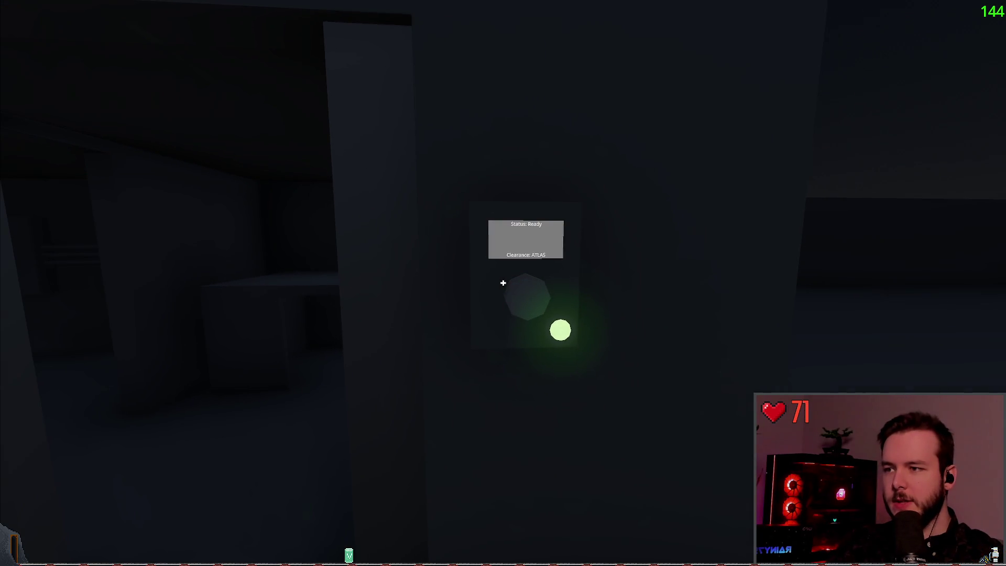
{"action": "key", "text": "w"}
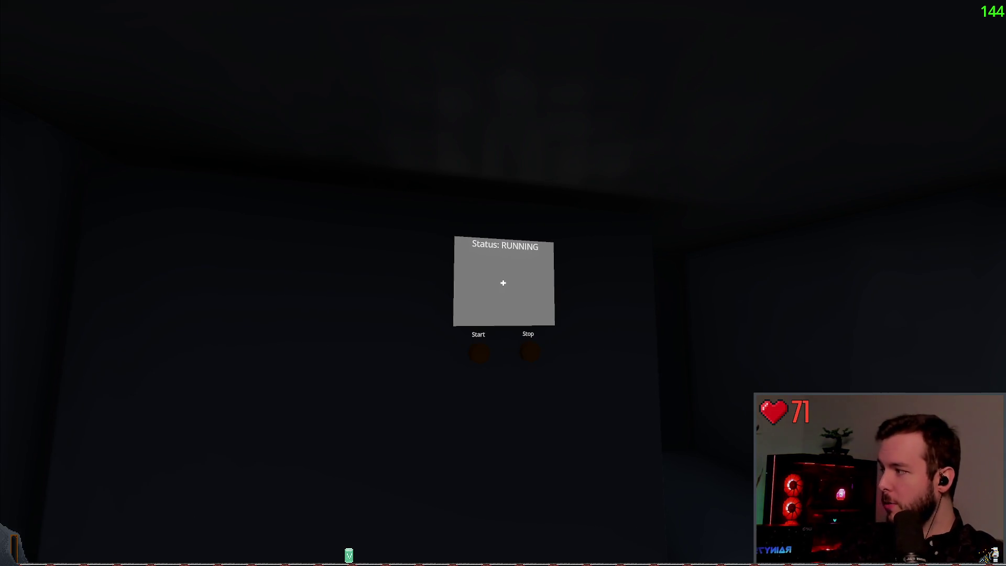
- Set the power panel to Emergency and Full, flip the lever, then reset it to Off and Minimal
{"action": "key", "text": "w"}
{"action": "key", "text": "f"}
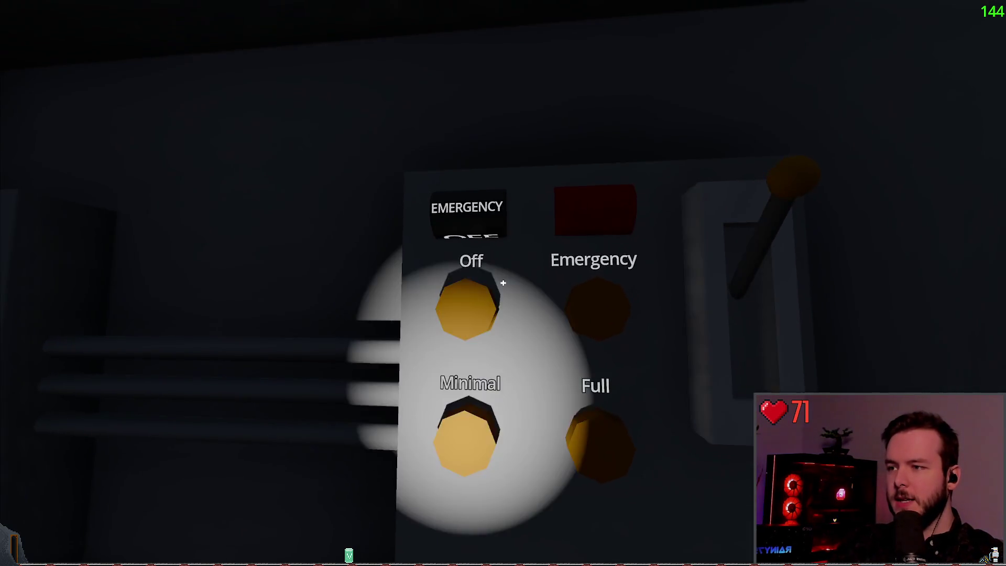
{"action": "key", "text": "w"}
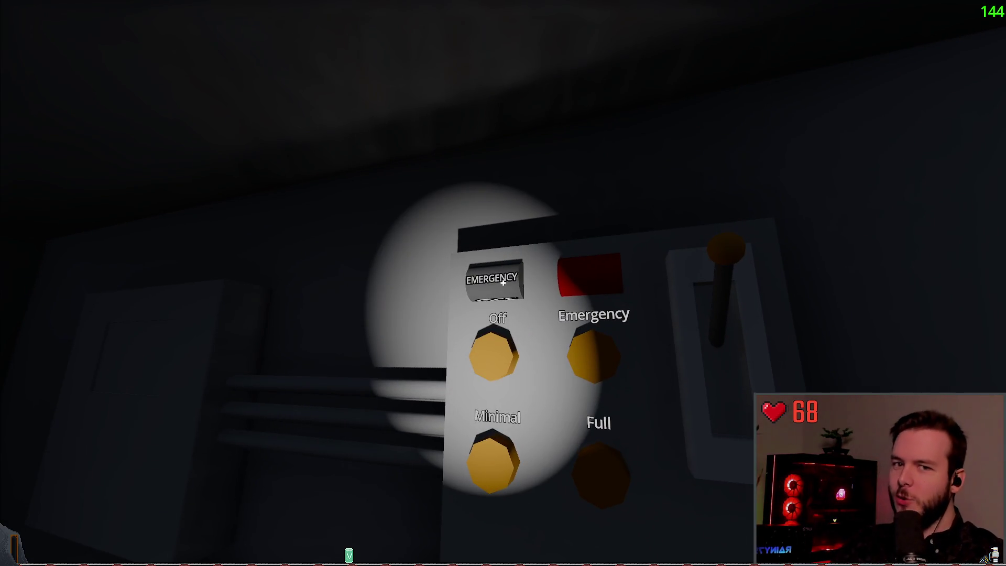
{"action": "left_click", "coordinate": [503, 283]}
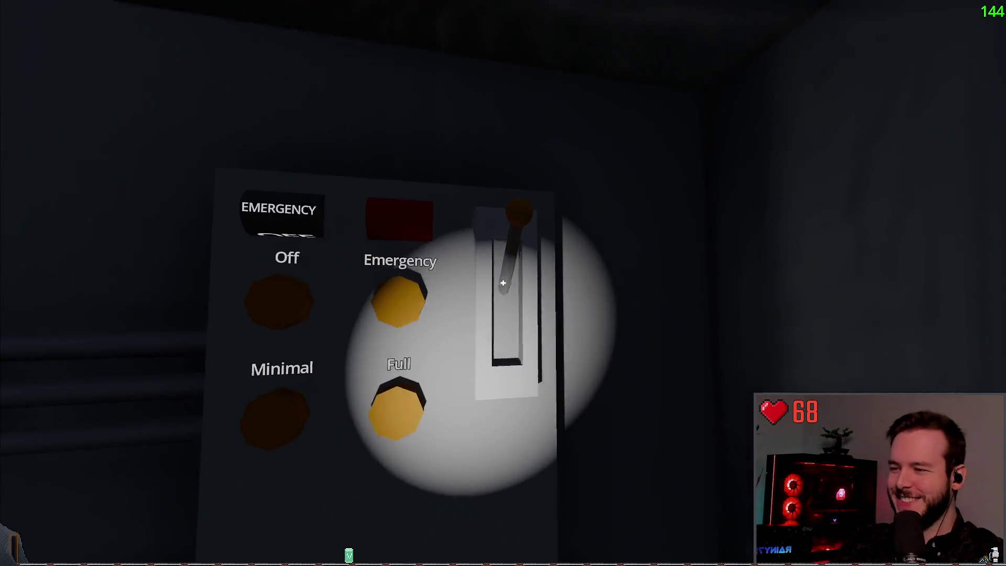
{"action": "left_click", "coordinate": [503, 283]}
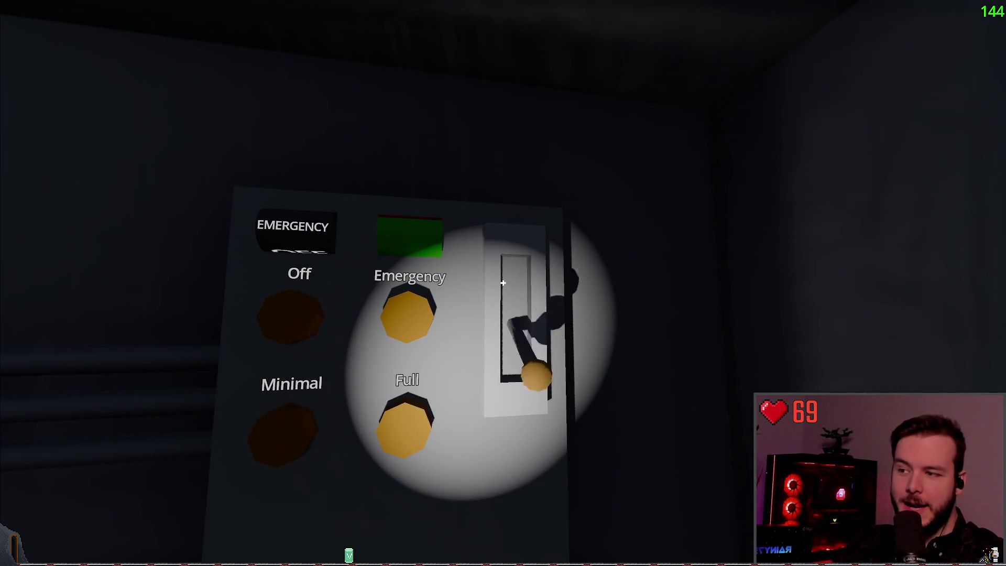
{"action": "left_click", "coordinate": [503, 283]}
{"action": "left_click", "coordinate": [503, 283]}
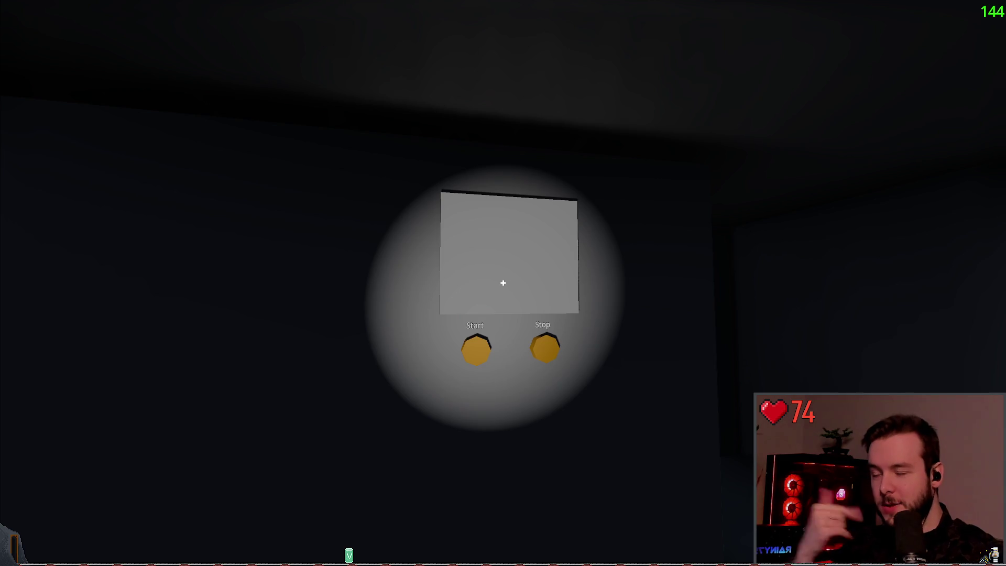
- Walk outside to the building's door terminal, open the door, and enter the corridor
{"action": "key", "text": "w"}
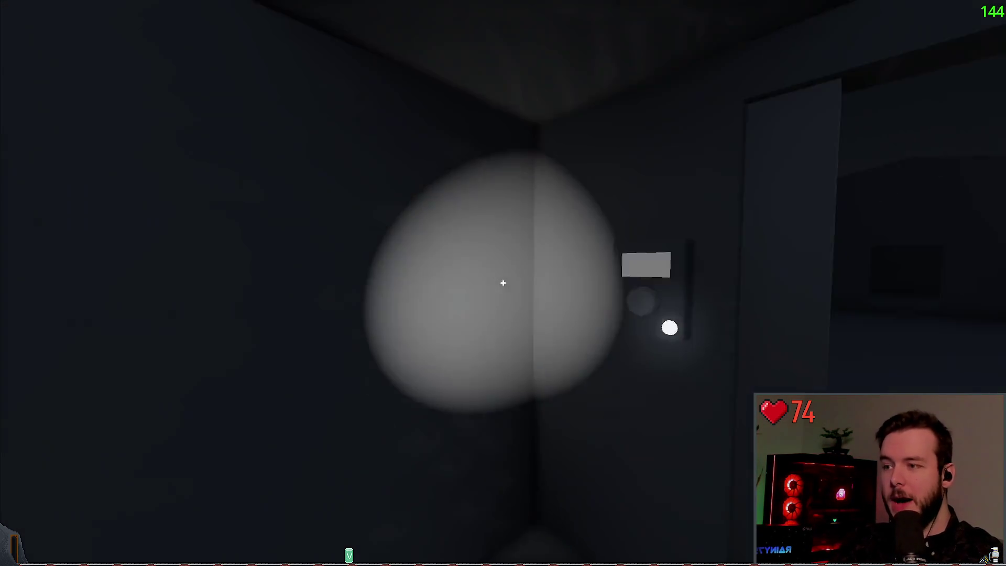
{"action": "key", "text": "w"}
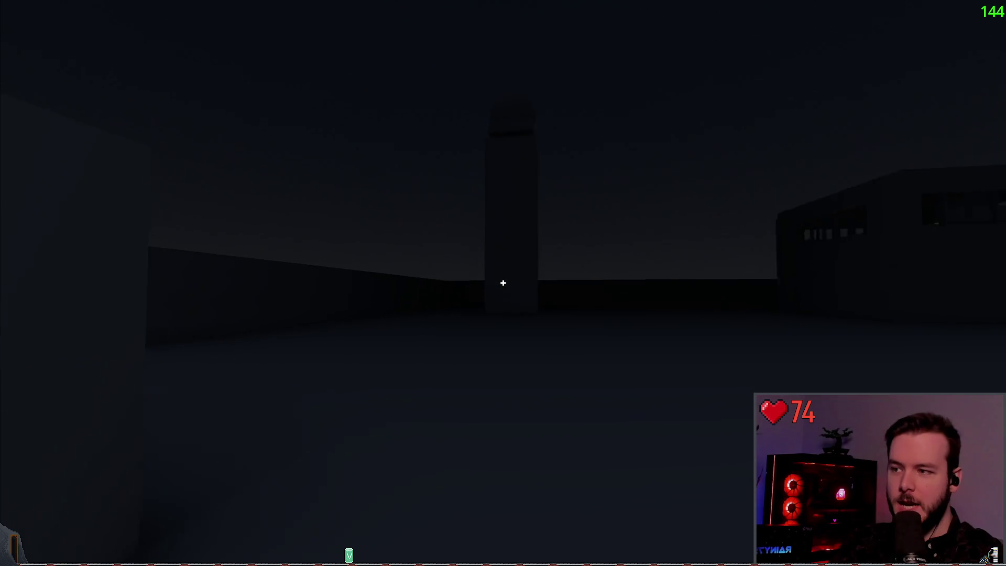
{"action": "key", "text": "w"}
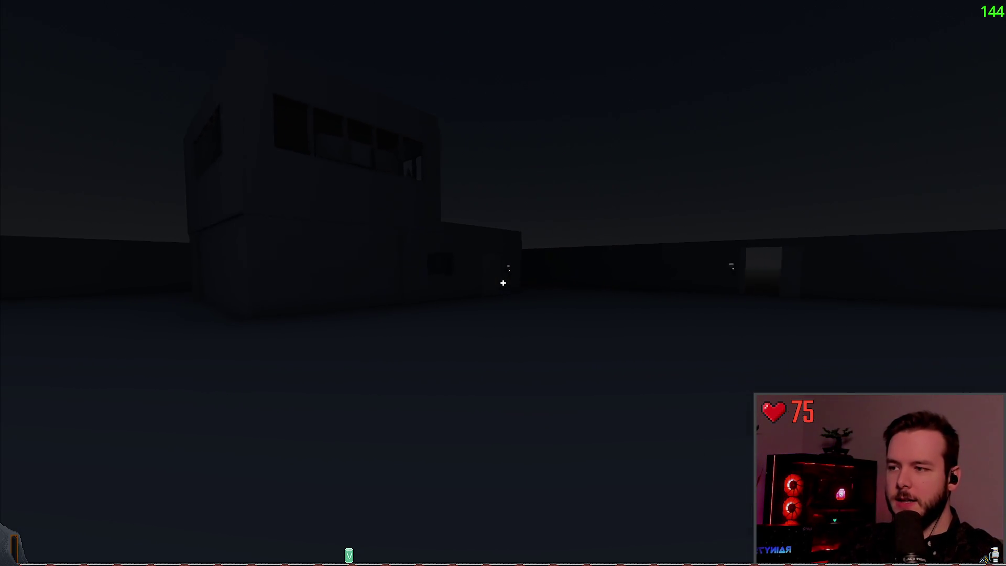
{"action": "key", "text": "w"}
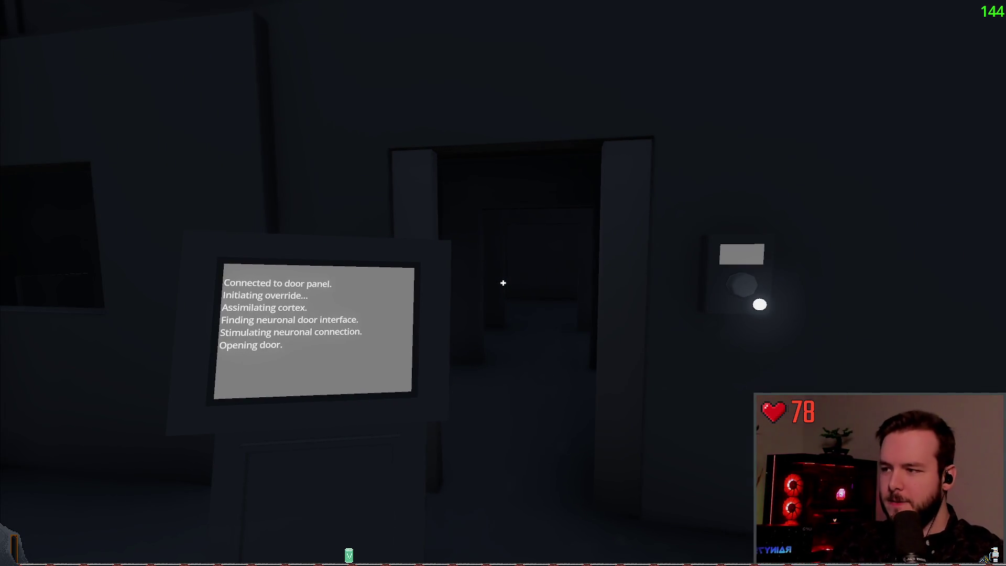
{"action": "key", "text": "w"}
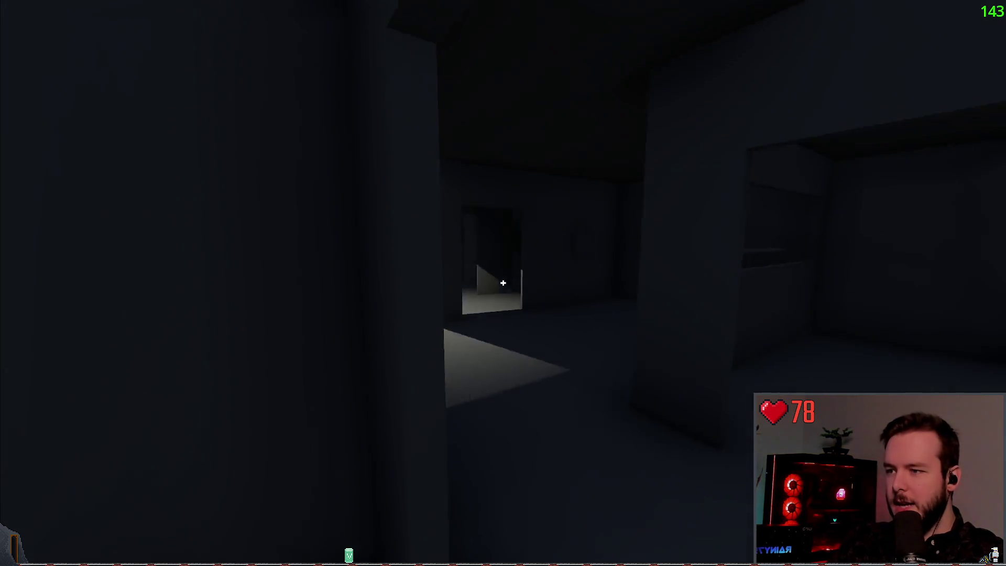
- Explore the station's rooms and go down the stairs to the lit computer monitor
{"action": "key", "text": "w"}
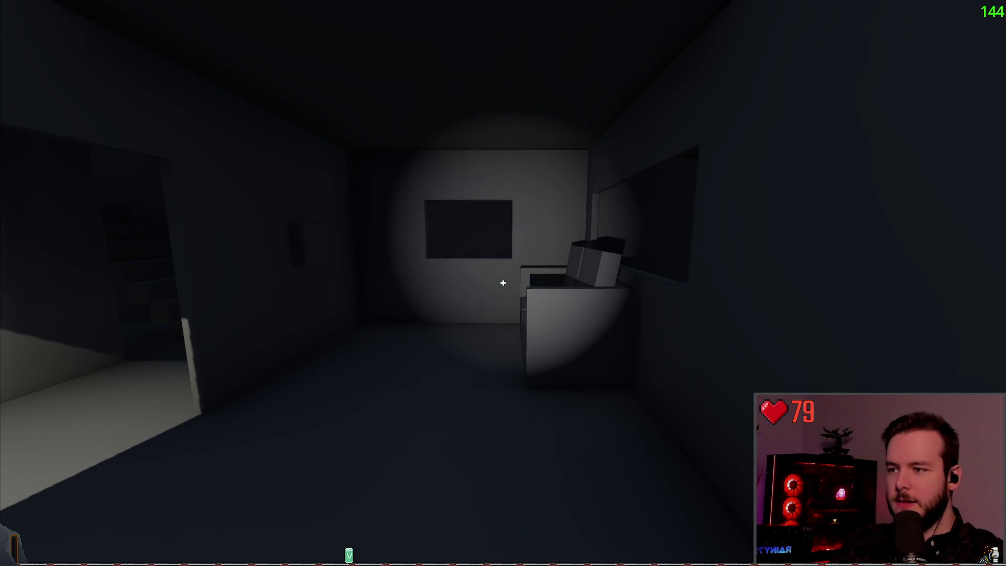
{"action": "key", "text": "w"}
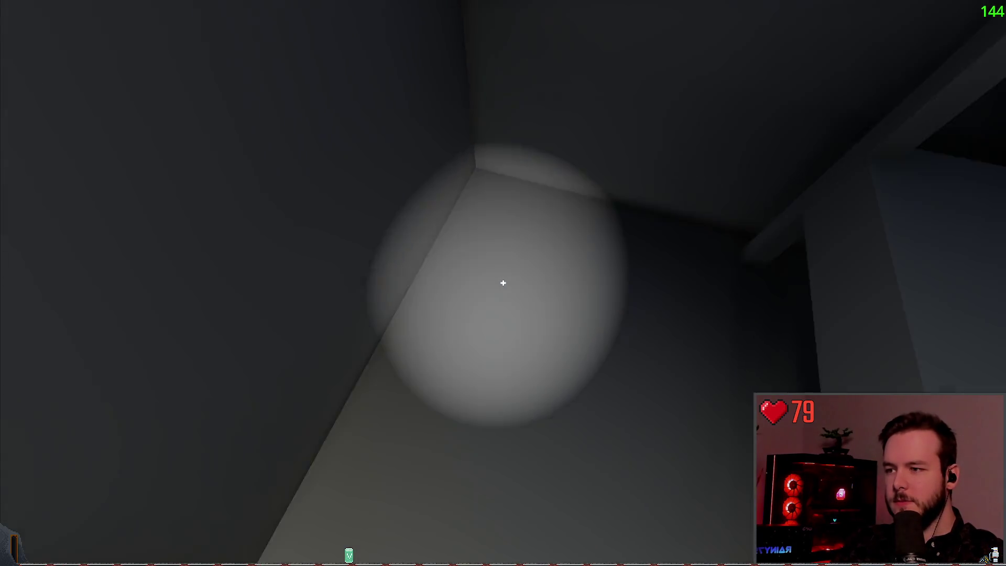
{"action": "key", "text": "w"}
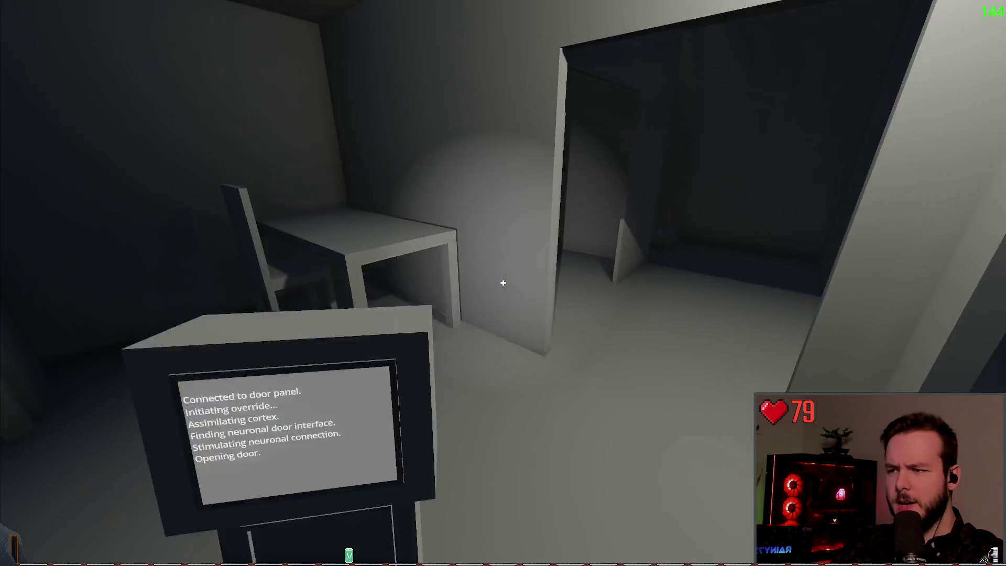
{"action": "key", "text": "w"}
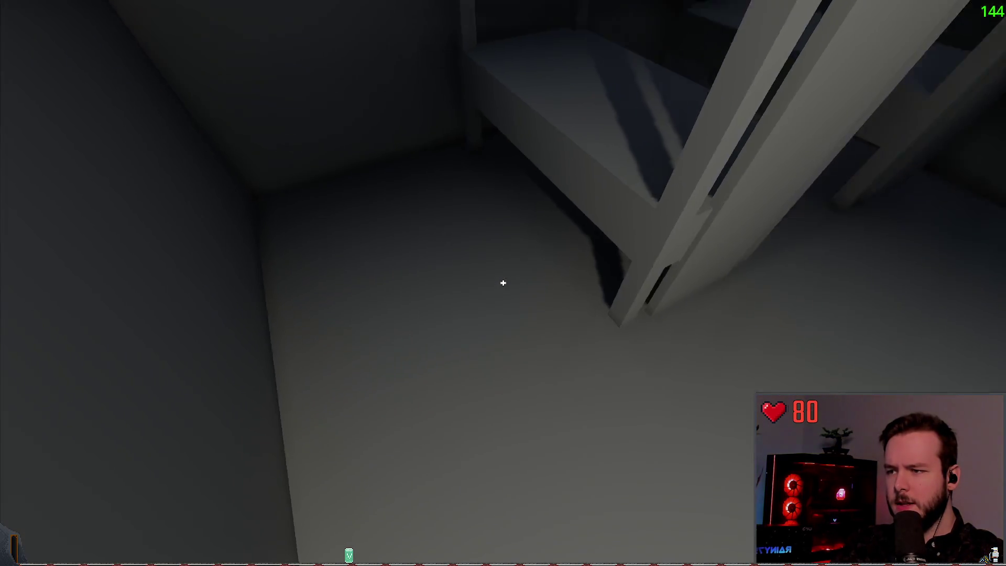
{"action": "key", "text": "w"}
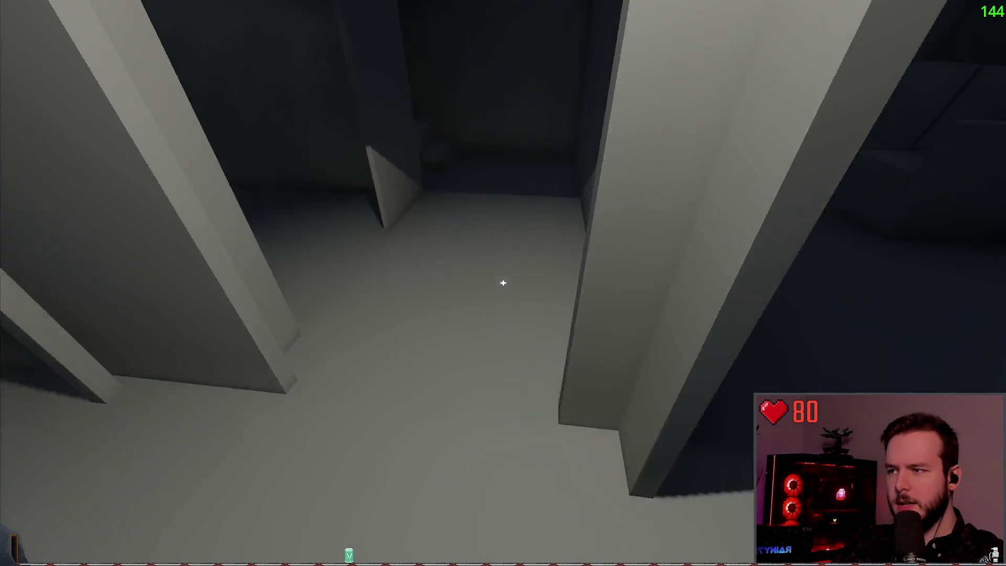
{"action": "key", "text": "w"}
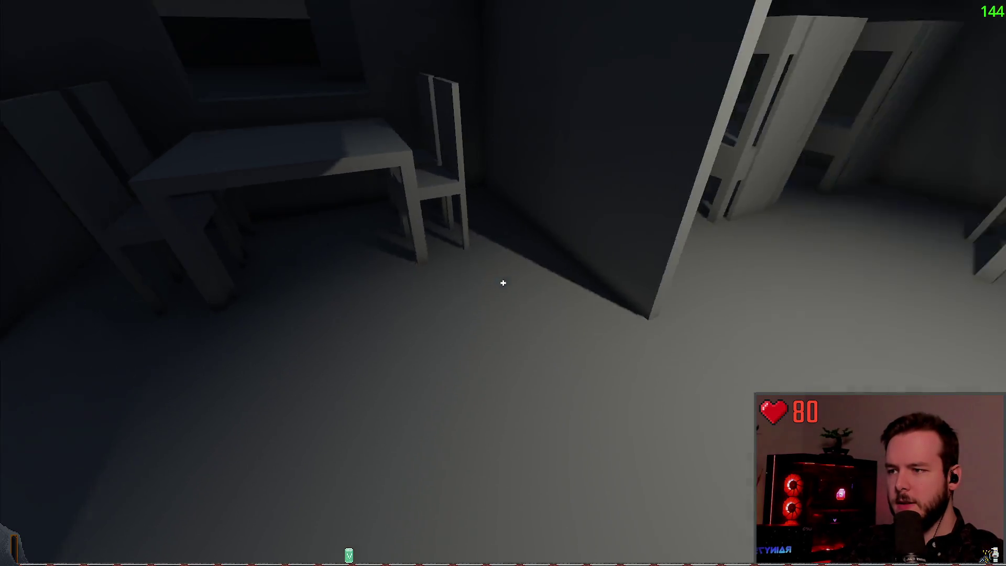
{"action": "key", "text": "w"}
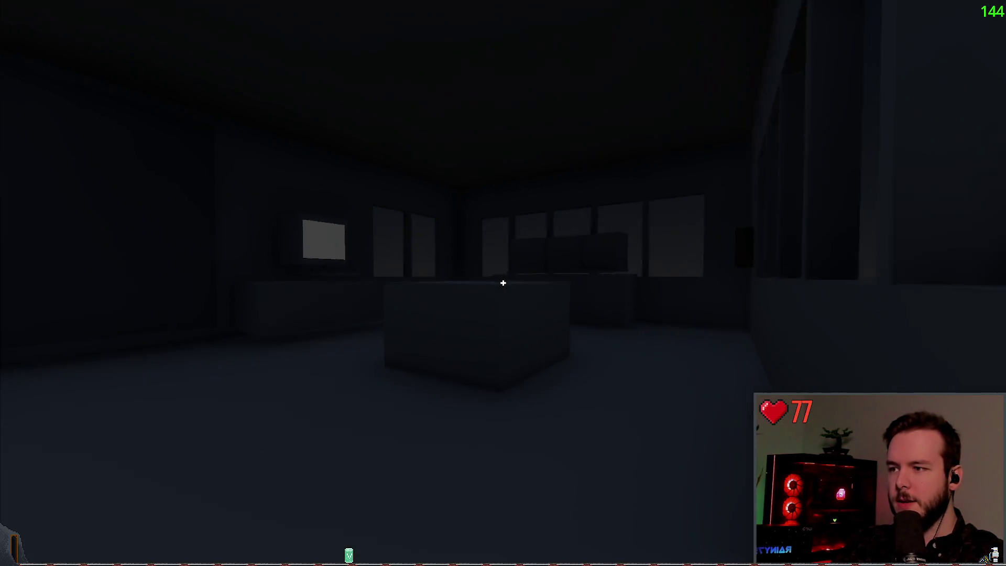
{"action": "key", "text": "w"}
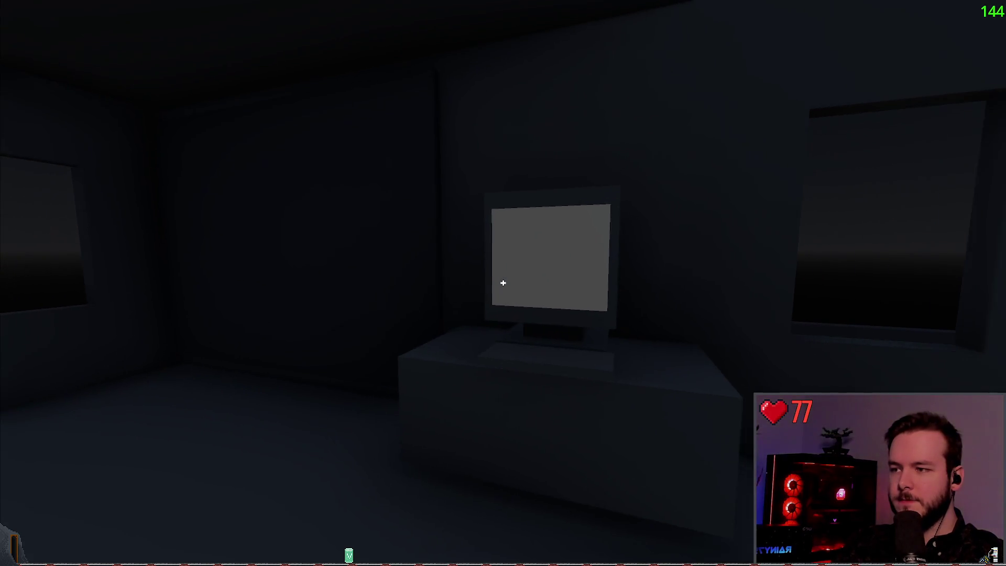
- Reach the power-mode wall panel, then turn with the flashlight on toward the generator's Start/Stop panel
{"action": "key", "text": "w"}
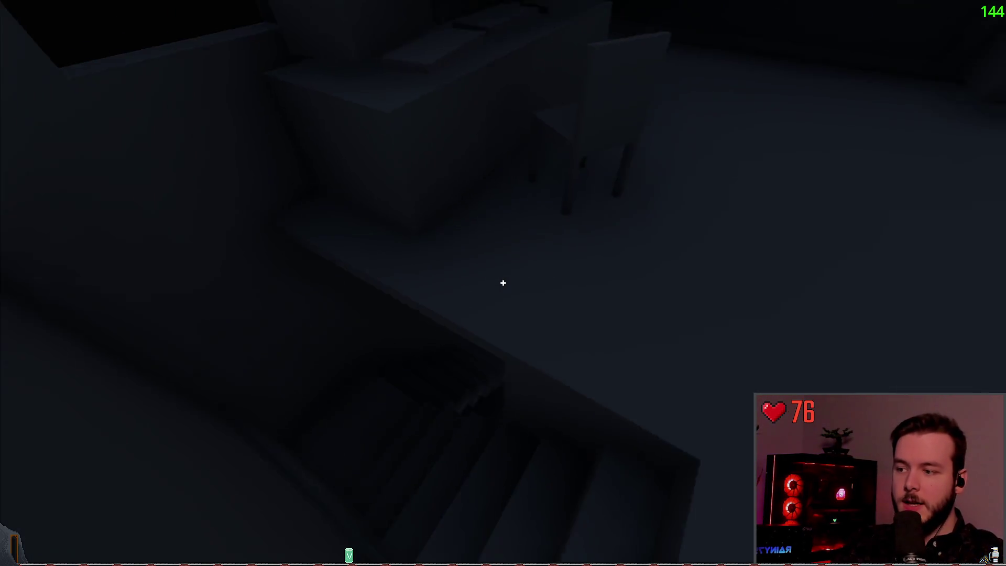
{"action": "key", "text": "w"}
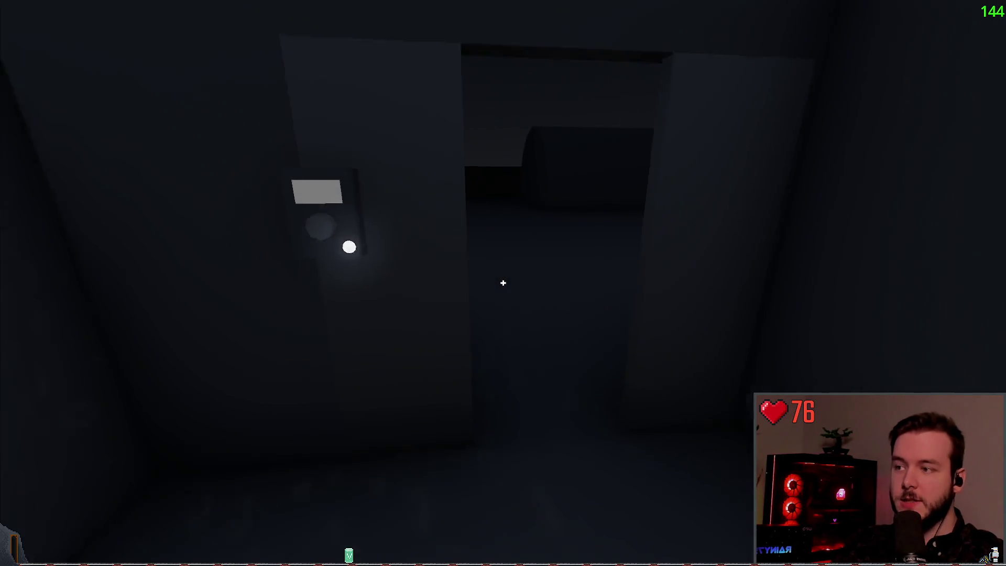
{"action": "key", "text": "w"}
{"action": "key", "text": "w"}
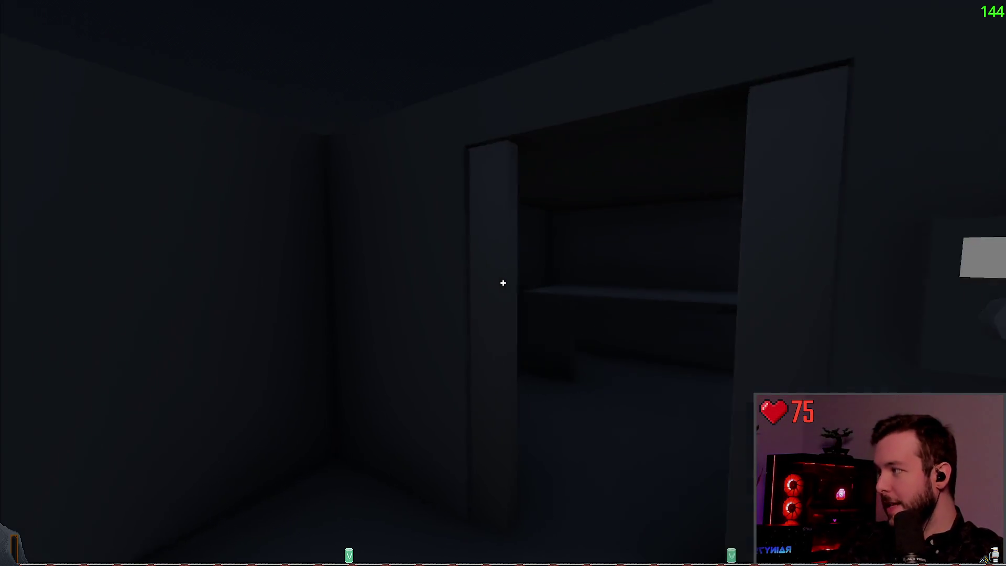
{"action": "key", "text": "w"}
{"action": "key", "text": "a"}
{"action": "key", "text": "a"}
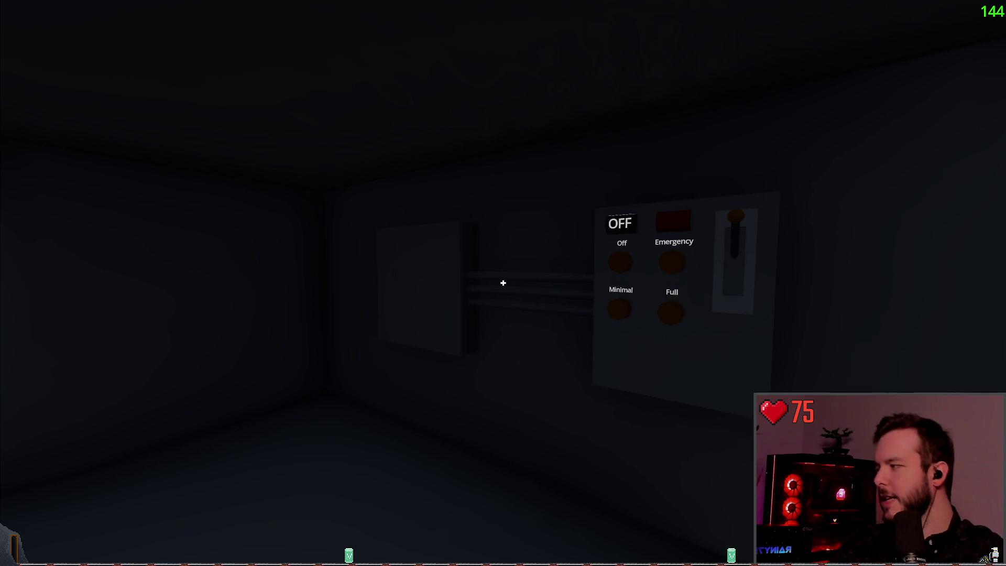
{"action": "key", "text": "f"}
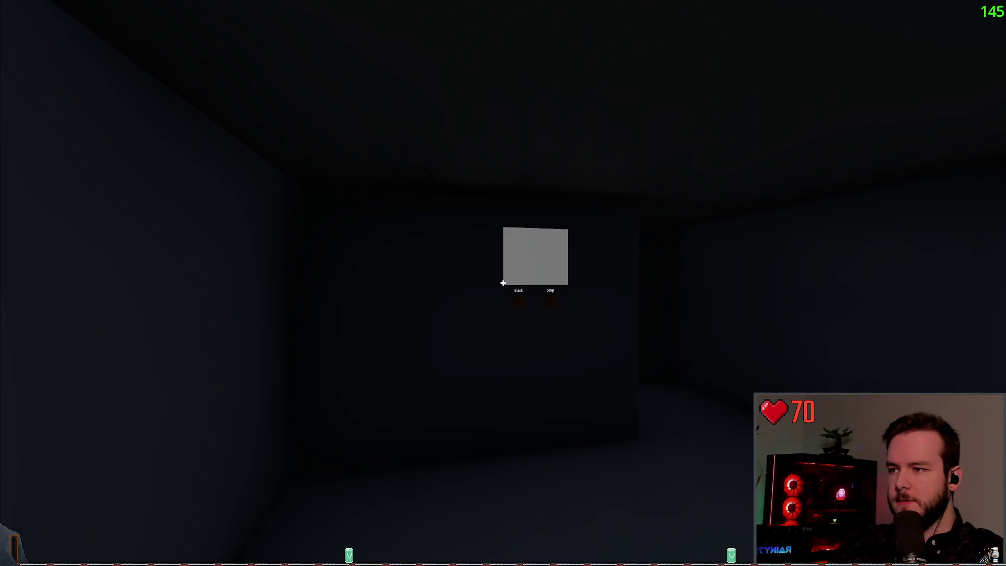
{"action": "key", "text": "f"}
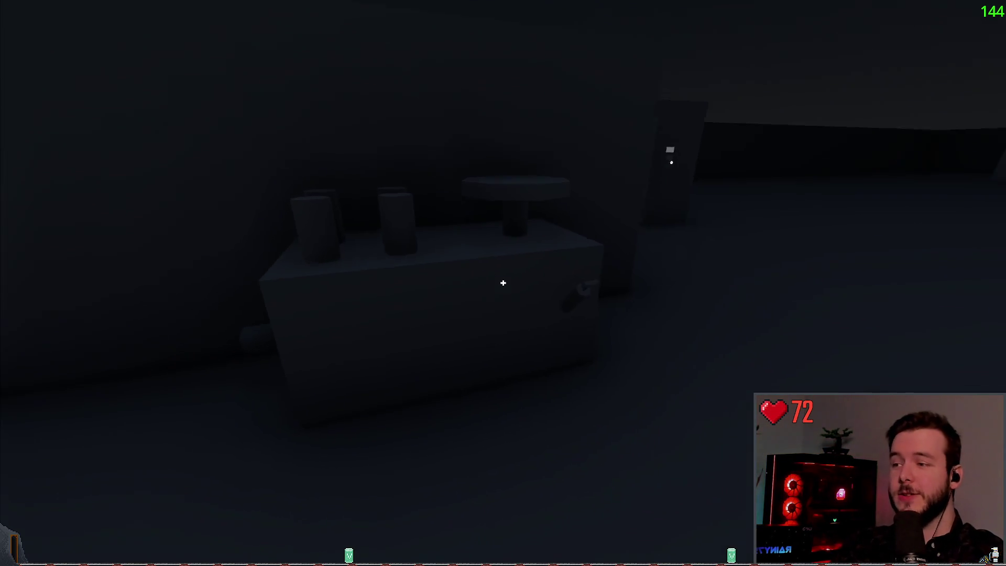
- Start the generator, pull the power lever down, and try the door keypad, which reports DOOR JAMMED
{"action": "left_click", "coordinate": [503, 283]}
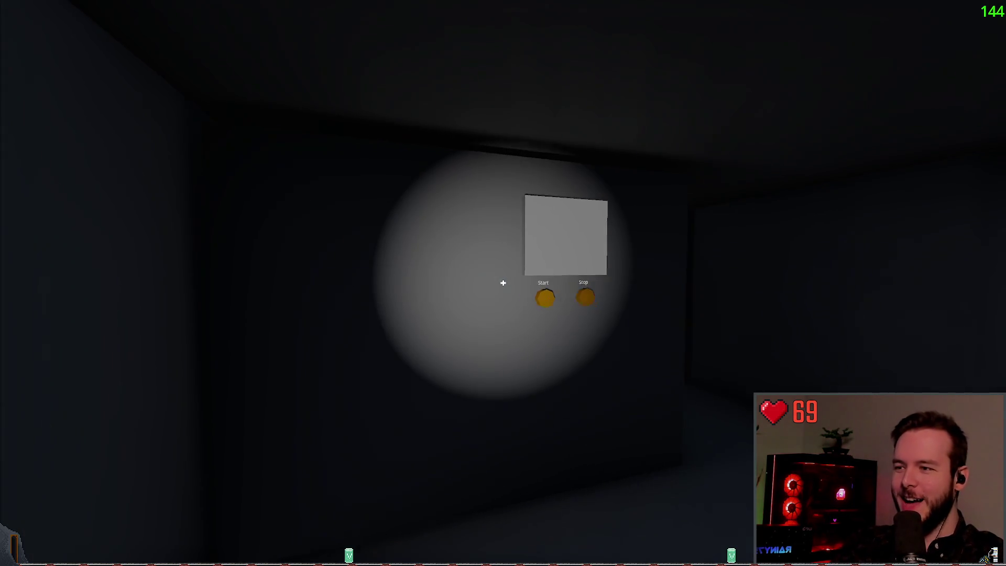
{"action": "left_click", "coordinate": [503, 283]}
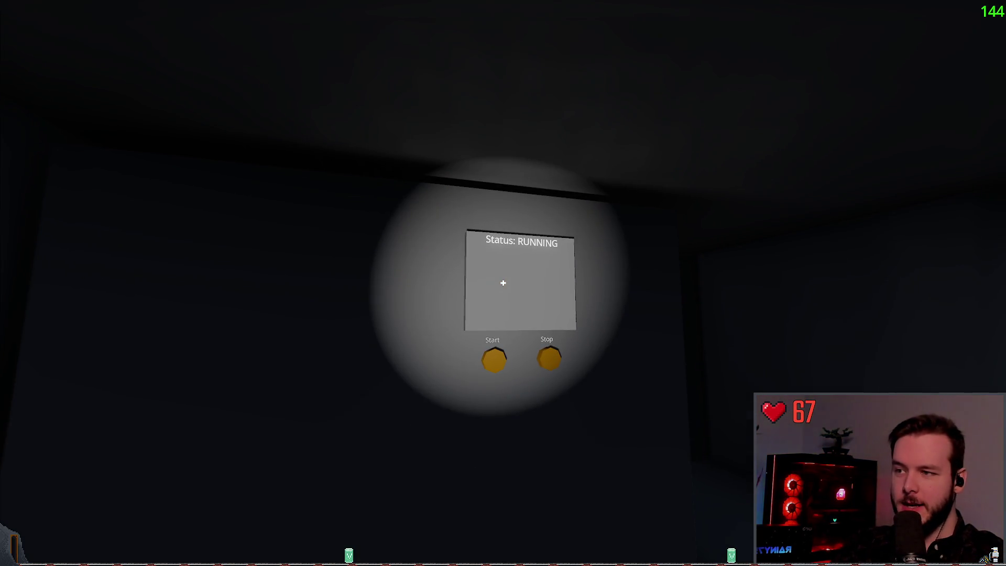
{"action": "left_click_drag", "start_coordinate": [503, 283], "coordinate": [503, 283]}
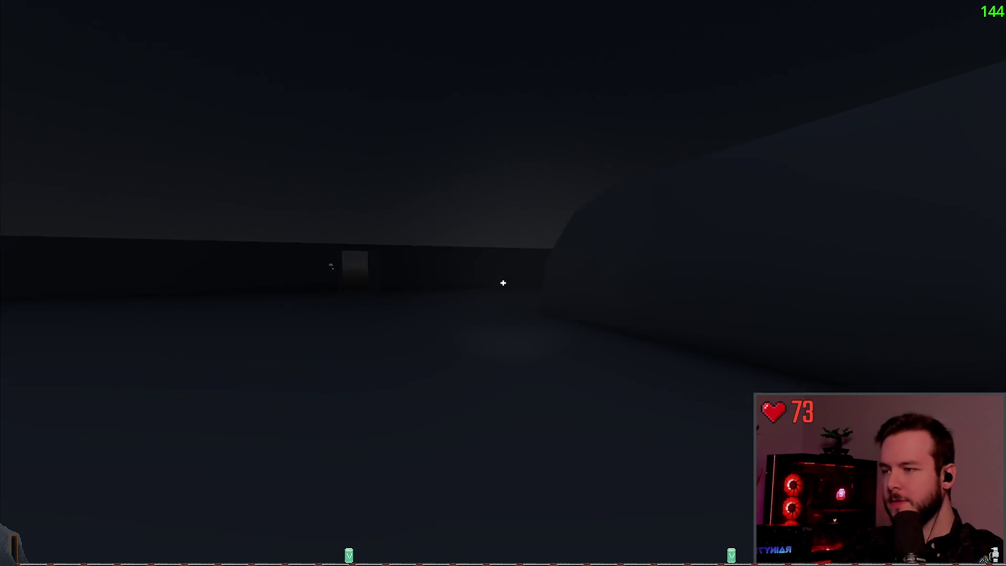
{"action": "left_click", "coordinate": [503, 283]}
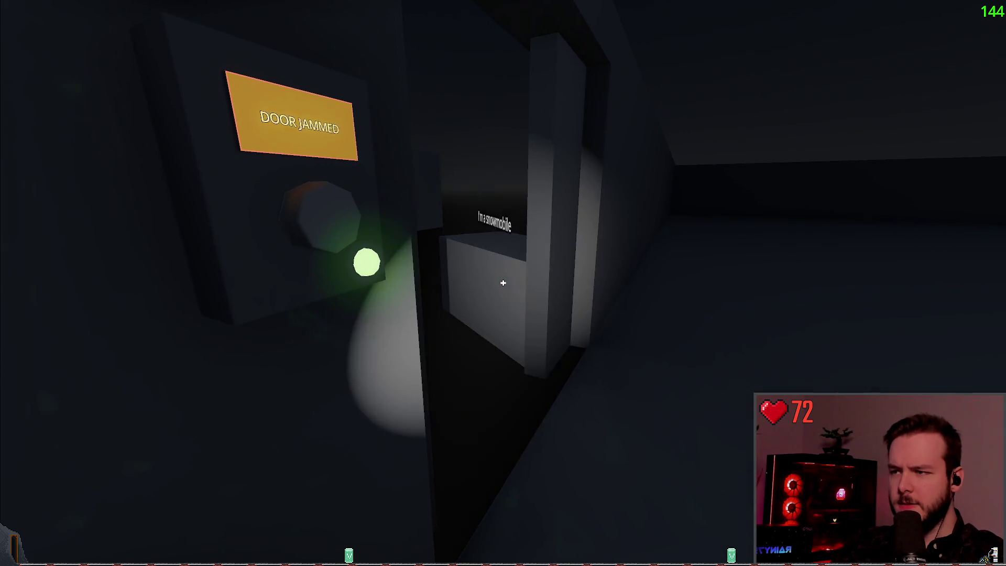
- Walk across to the lit wall breaker box and flip its lever
{"action": "key", "text": "w"}
{"action": "key", "text": "w"}
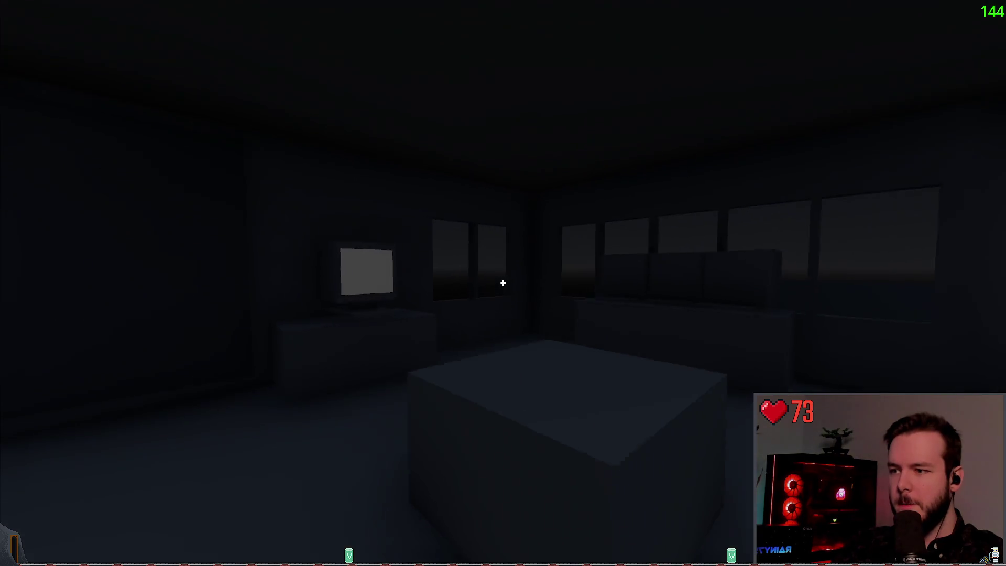
{"action": "key", "text": "f"}
{"action": "key", "text": "w"}
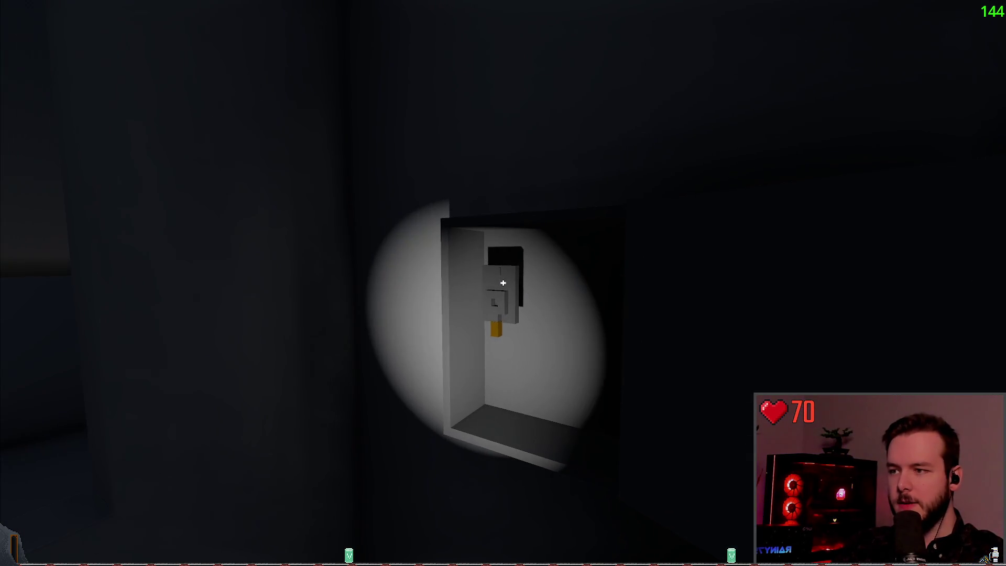
{"action": "left_click", "coordinate": [504, 283]}
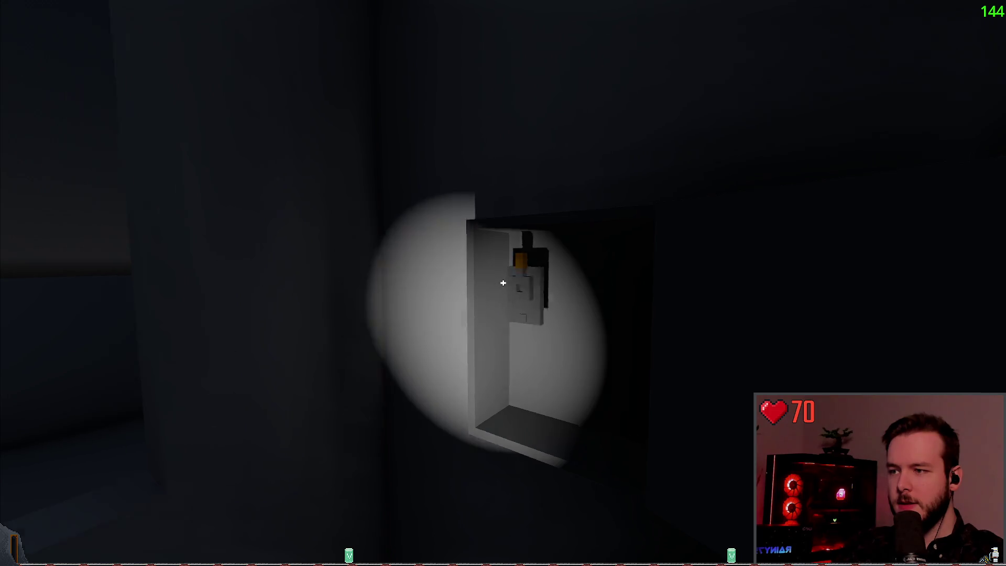
- Open the EMERGENCY screen on the station monitor, then step away from it
{"action": "key", "text": "w"}
{"action": "left_click", "coordinate": [503, 283]}
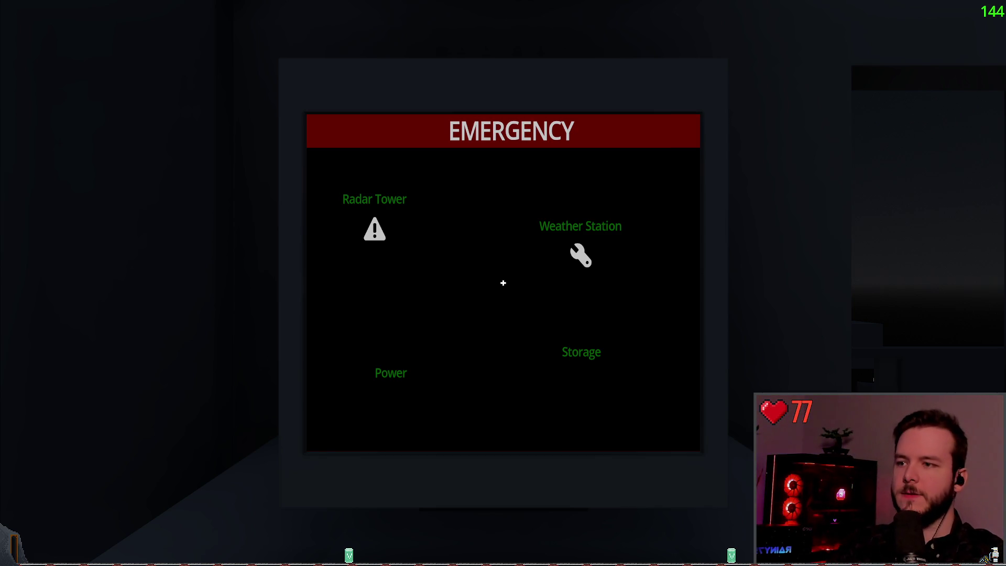
{"action": "key", "text": "Escape"}
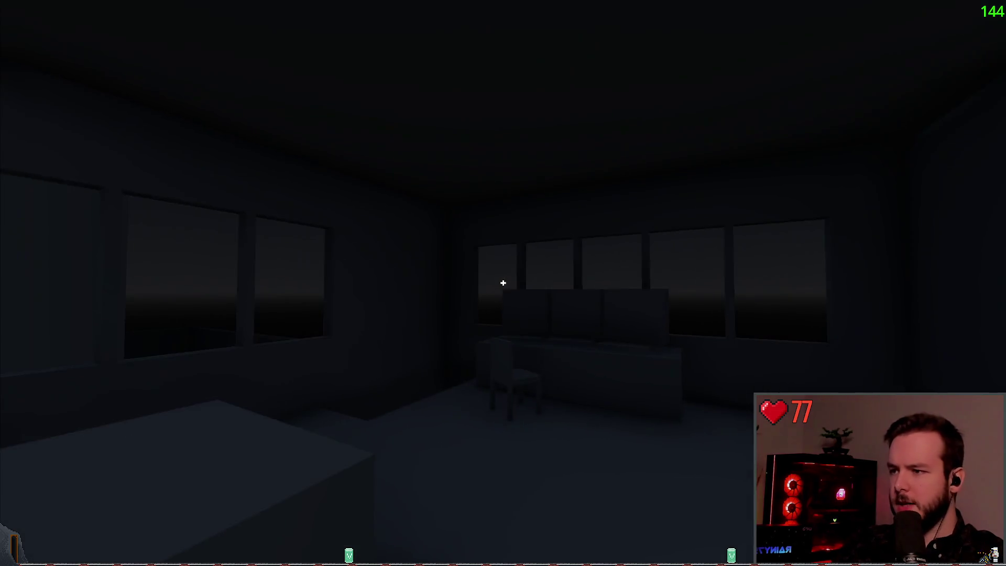
- Look around the room, then switch from the game to the Obsidian design notes
{"action": "key", "text": "f"}
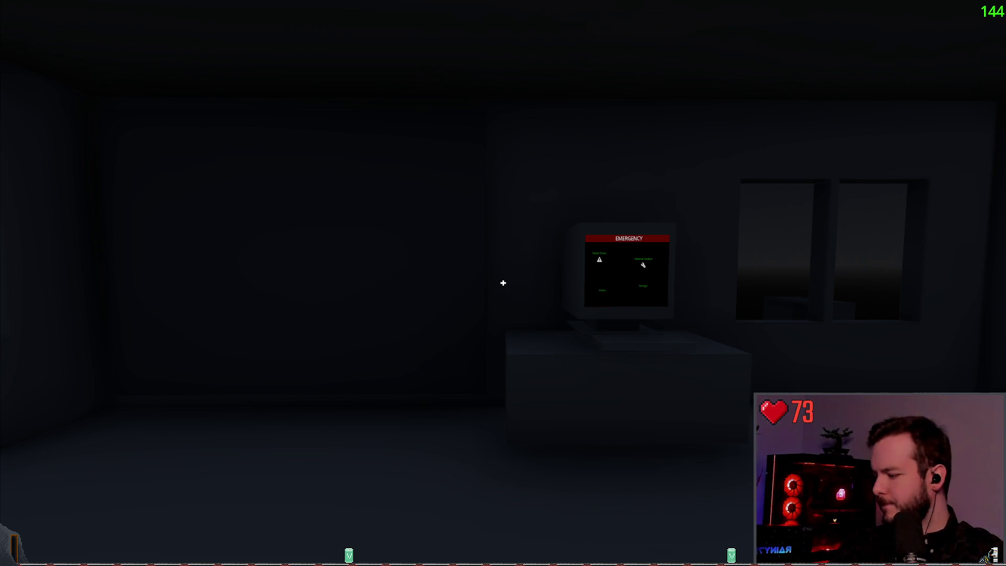
{"action": "key", "text": "alt+Tab"}
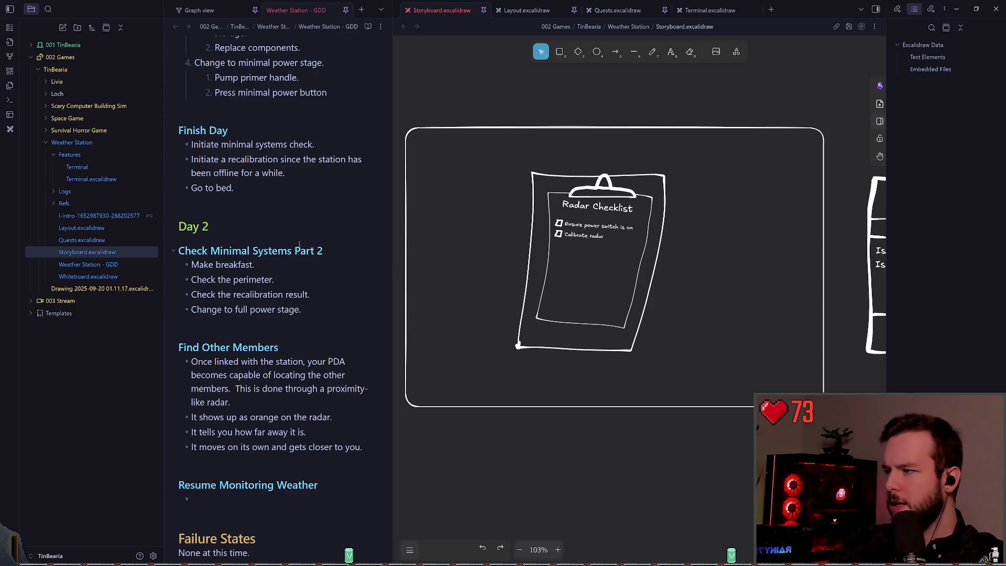
- Scroll through the Weather Station - GDD note to review the day objectives
{"action": "scroll", "coordinate": [299, 244], "scroll_direction": "up", "scroll_amount": 7}
{"action": "scroll", "coordinate": [252, 270], "scroll_direction": "up", "scroll_amount": 8}
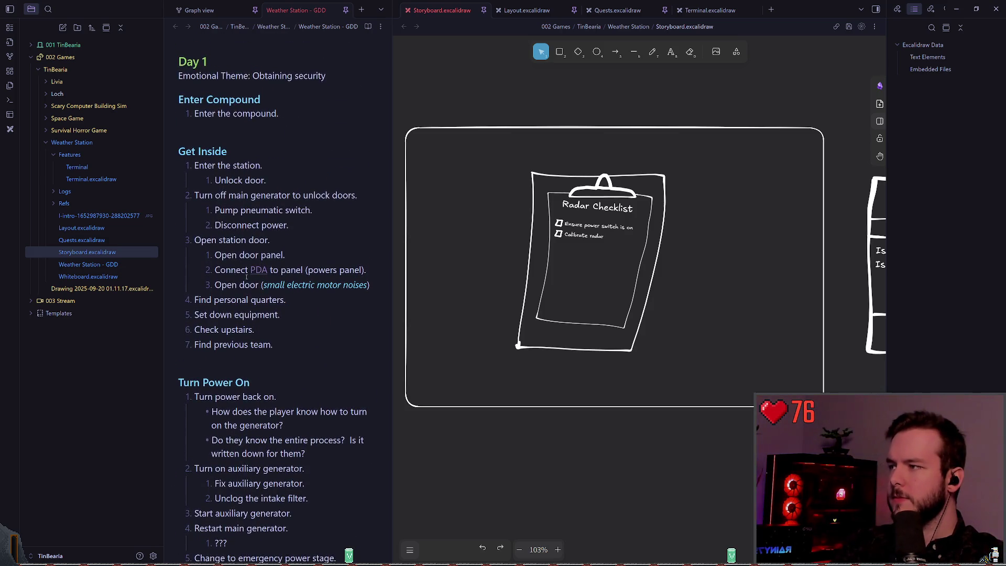
{"action": "scroll", "coordinate": [247, 271], "scroll_direction": "down", "scroll_amount": 3}
{"action": "scroll", "coordinate": [247, 269], "scroll_direction": "down", "scroll_amount": 3}
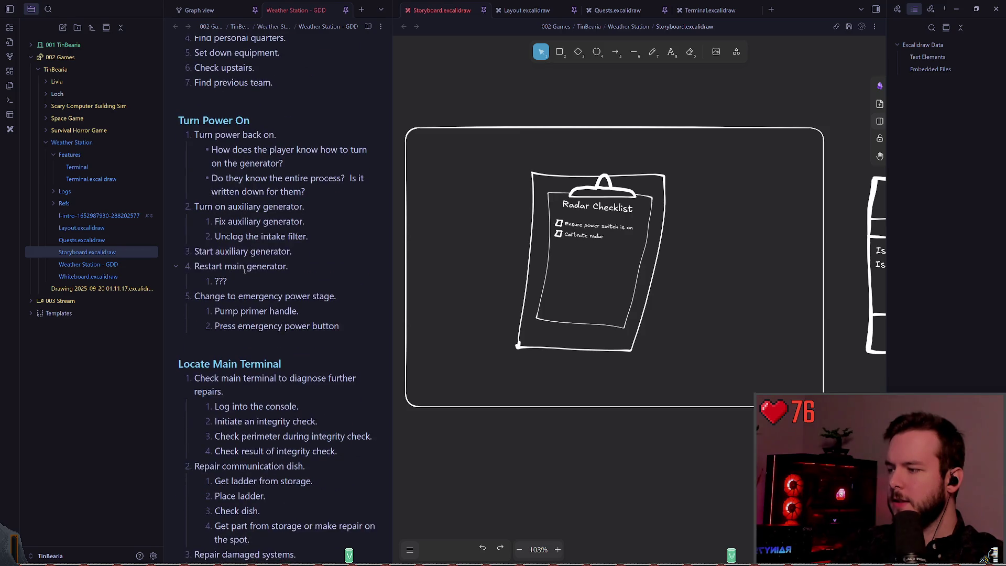
{"action": "scroll", "coordinate": [245, 270], "scroll_direction": "down", "scroll_amount": 3}
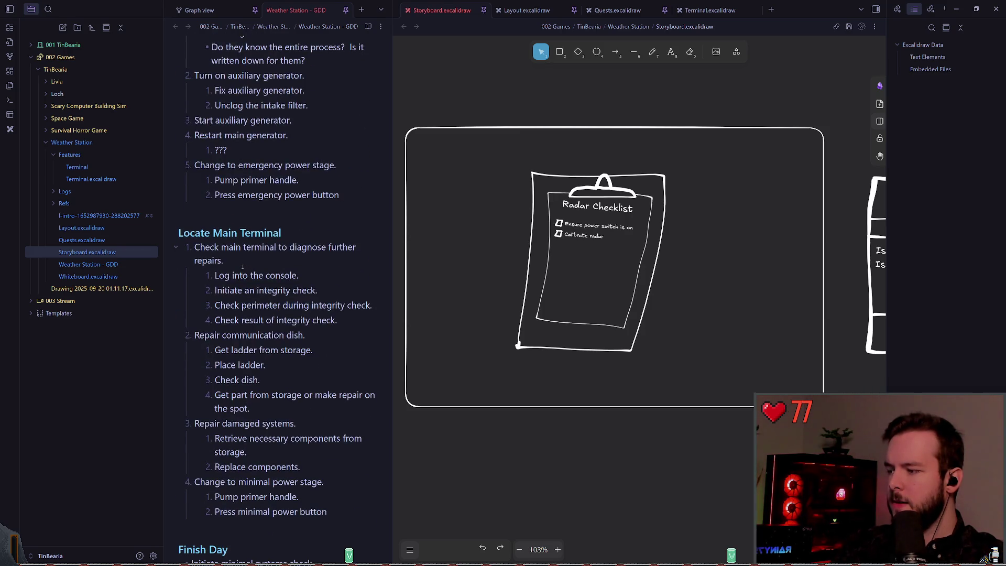
{"action": "scroll", "coordinate": [242, 267], "scroll_direction": "down", "scroll_amount": 3}
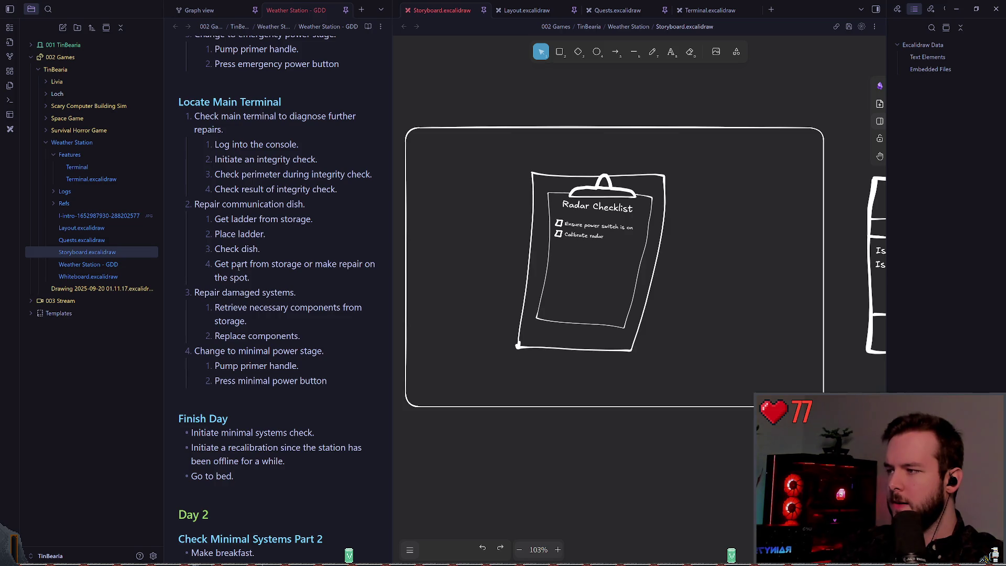
{"action": "scroll", "coordinate": [247, 267], "scroll_direction": "down", "scroll_amount": 3}
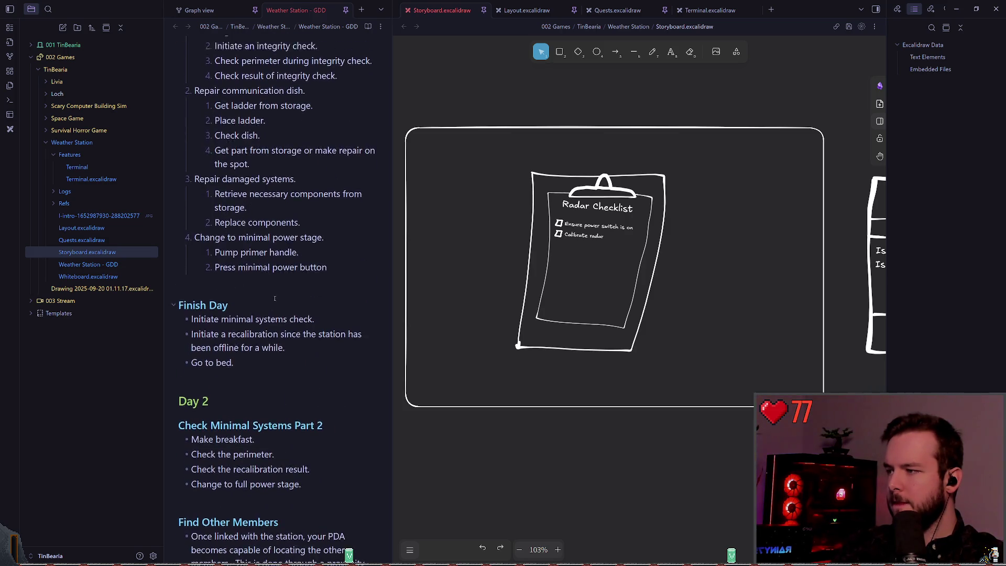
{"action": "scroll", "coordinate": [246, 267], "scroll_direction": "up", "scroll_amount": 2}
- Select the Turn Power On section from its heading down to 'Press emergency power button'
{"action": "left_click_drag", "start_coordinate": [183, 366], "coordinate": [169, 372]}
{"action": "scroll", "coordinate": [262, 314], "scroll_direction": "up", "scroll_amount": 2}
{"action": "left_click_drag", "start_coordinate": [299, 419], "coordinate": [299, 181]}
{"action": "left_click", "coordinate": [299, 181]}
{"action": "scroll", "coordinate": [299, 180], "scroll_direction": "up", "scroll_amount": 3}
{"action": "mouse_move", "coordinate": [341, 248]}
{"action": "left_mouse_down"}
{"action": "mouse_move", "coordinate": [184, 128]}
{"action": "mouse_move", "coordinate": [153, 48]}
{"action": "left_mouse_up"}
{"action": "scroll", "coordinate": [294, 220], "scroll_direction": "up", "scroll_amount": 2}
{"action": "left_click", "coordinate": [304, 221]}
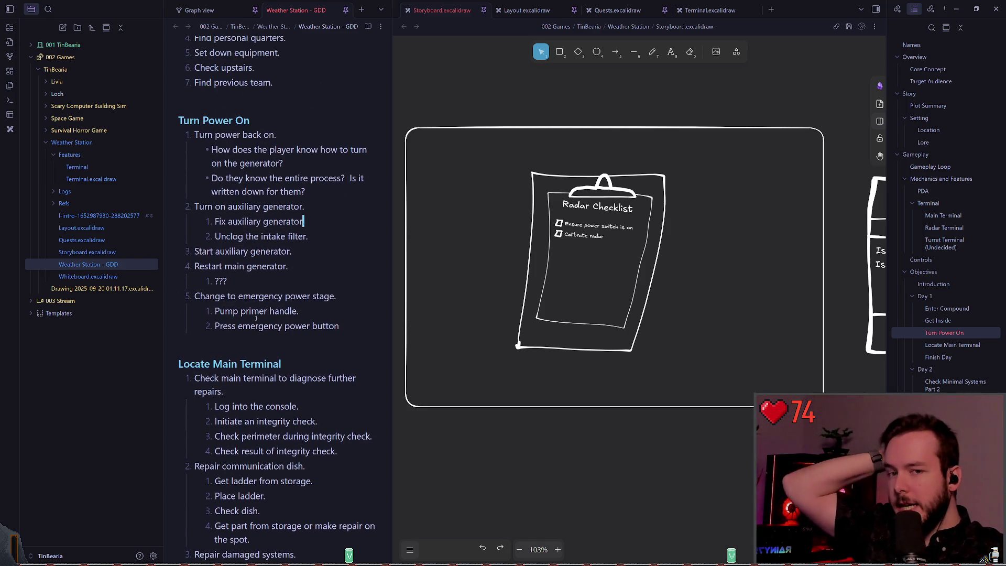
{"action": "mouse_move", "coordinate": [337, 328]}
{"action": "left_mouse_down"}
{"action": "mouse_move", "coordinate": [236, 223]}
{"action": "mouse_move", "coordinate": [179, 121]}
{"action": "left_mouse_up"}
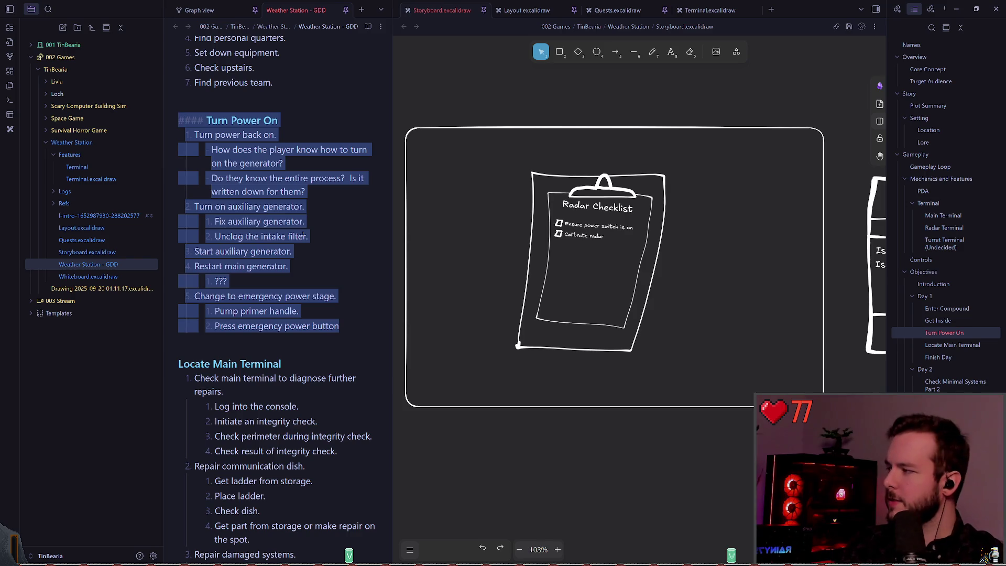
{"action": "scroll", "coordinate": [498, 317], "scroll_direction": "down", "scroll_amount": 8}
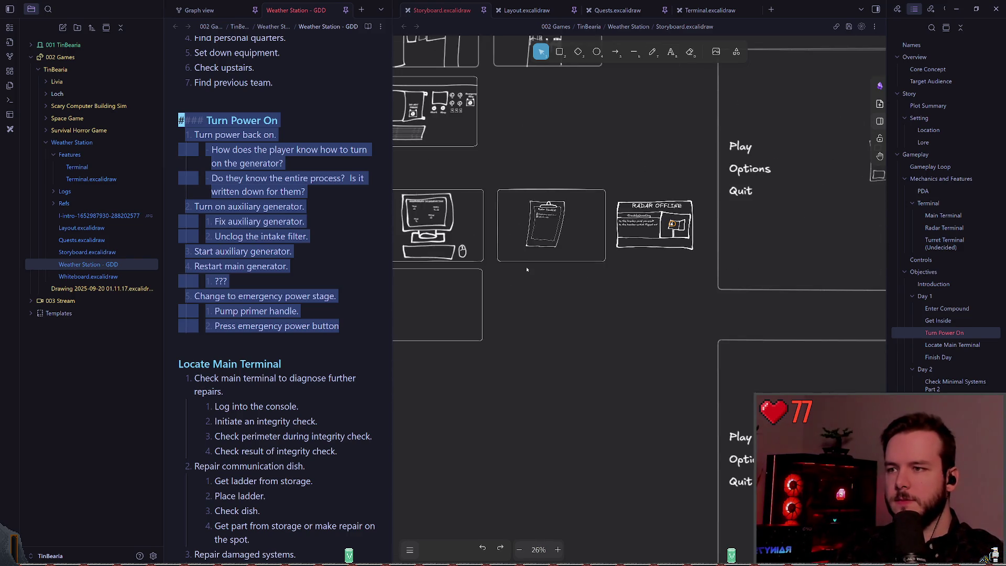
{"action": "left_click", "coordinate": [526, 270]}
{"action": "scroll", "coordinate": [527, 270], "scroll_direction": "up", "scroll_amount": 5}
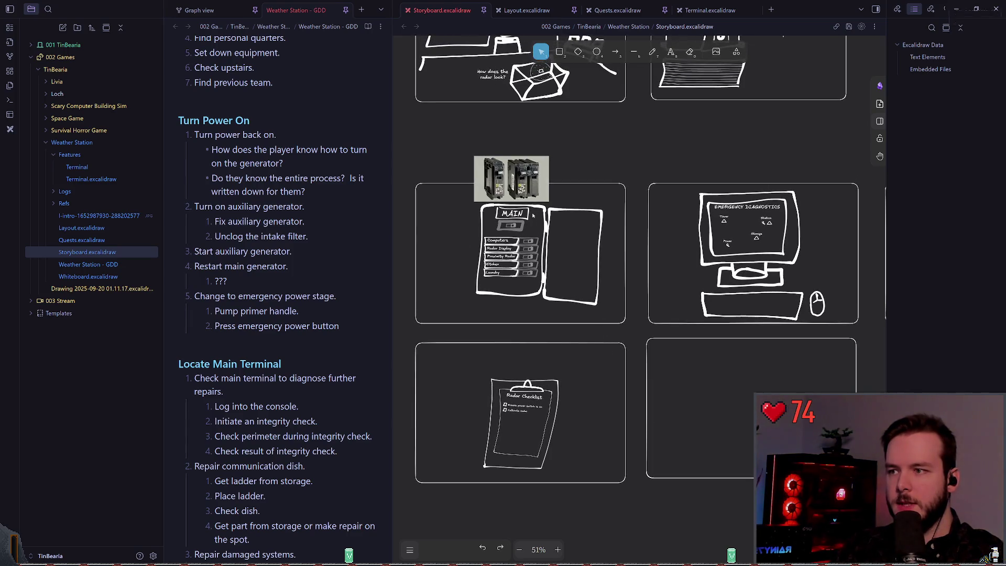
{"action": "scroll", "coordinate": [516, 252], "scroll_direction": "up", "scroll_amount": 2}
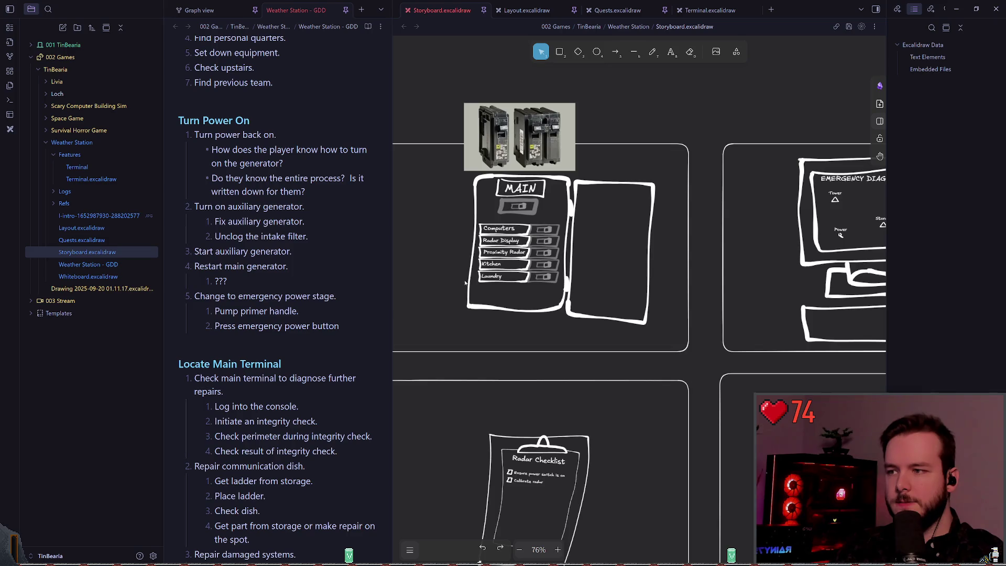
{"action": "scroll", "coordinate": [570, 358], "scroll_direction": "down", "scroll_amount": 2}
{"action": "scroll", "coordinate": [570, 358], "scroll_direction": "up", "scroll_amount": 2}
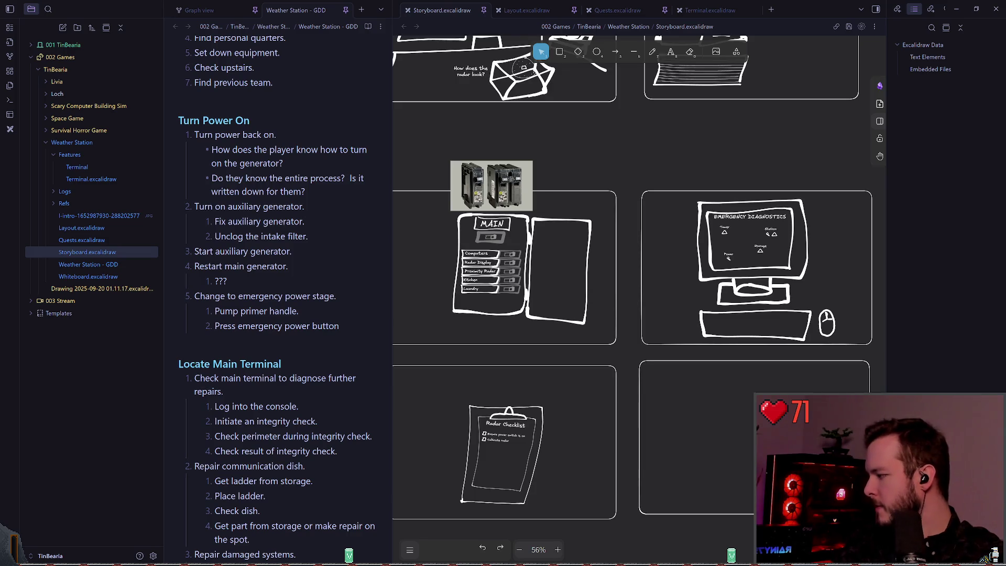
{"action": "scroll", "coordinate": [566, 329], "scroll_direction": "down", "scroll_amount": 4}
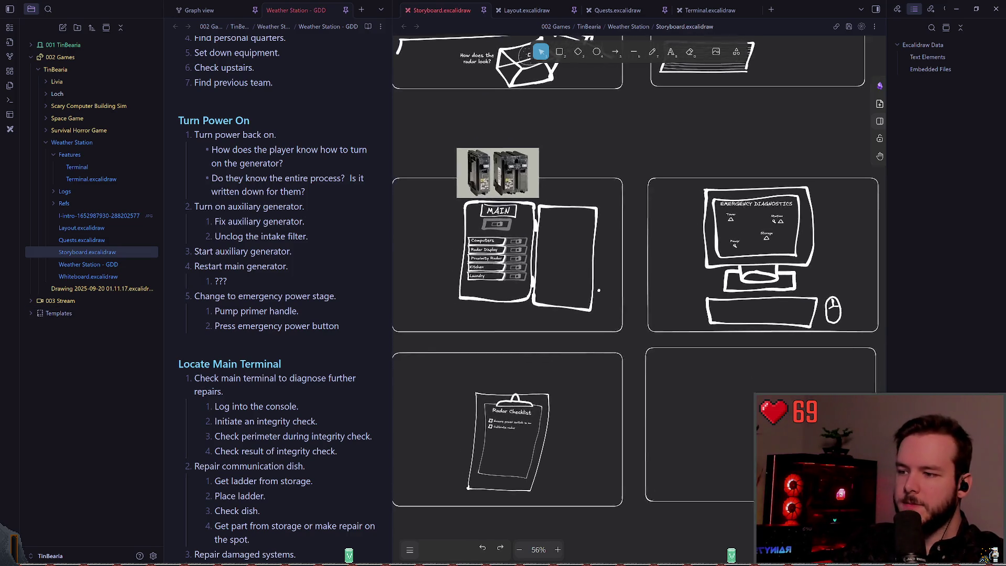
{"action": "scroll", "coordinate": [566, 329], "scroll_direction": "up", "scroll_amount": 5}
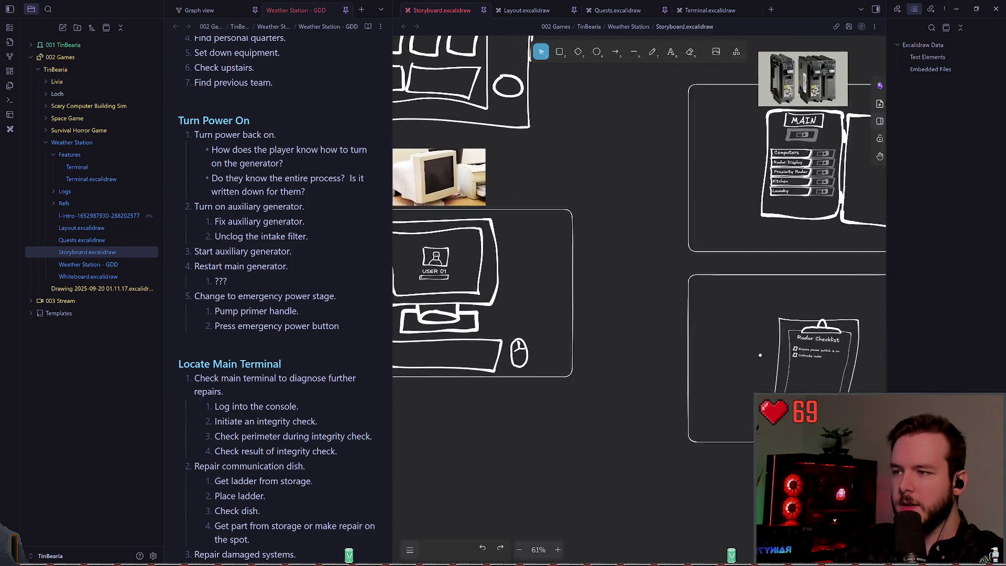
{"action": "scroll", "coordinate": [649, 419], "scroll_direction": "up", "scroll_amount": 2}
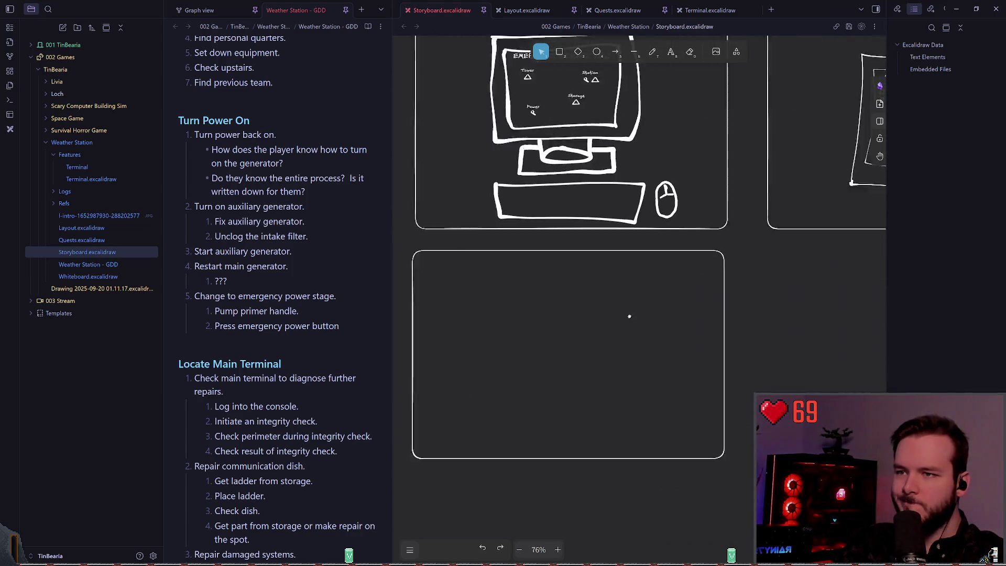
{"action": "mouse_move", "coordinate": [471, 358]}
{"action": "left_mouse_down"}
{"action": "mouse_move", "coordinate": [273, 376]}
{"action": "mouse_move", "coordinate": [496, 407]}
{"action": "mouse_move", "coordinate": [478, 369]}
{"action": "left_mouse_up"}
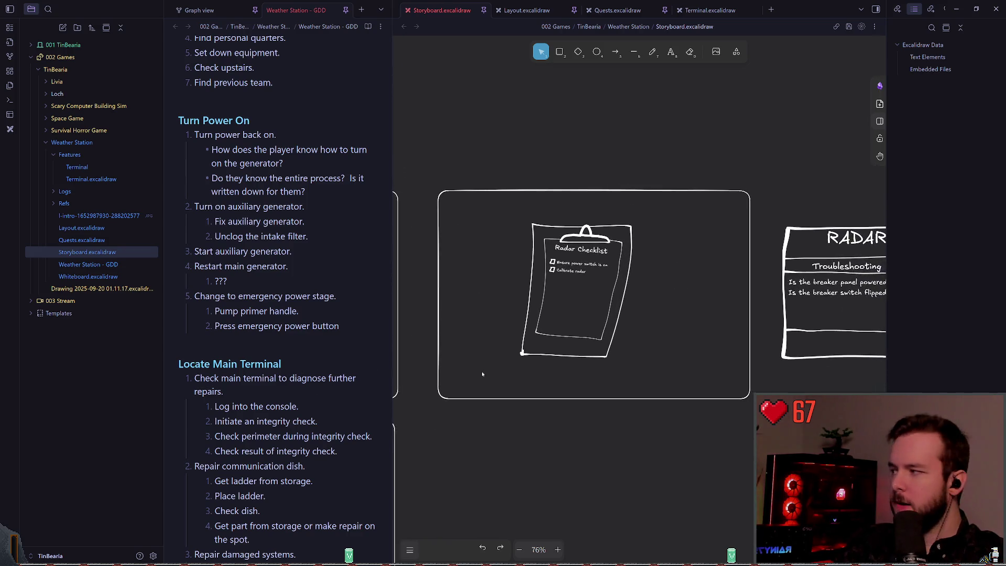
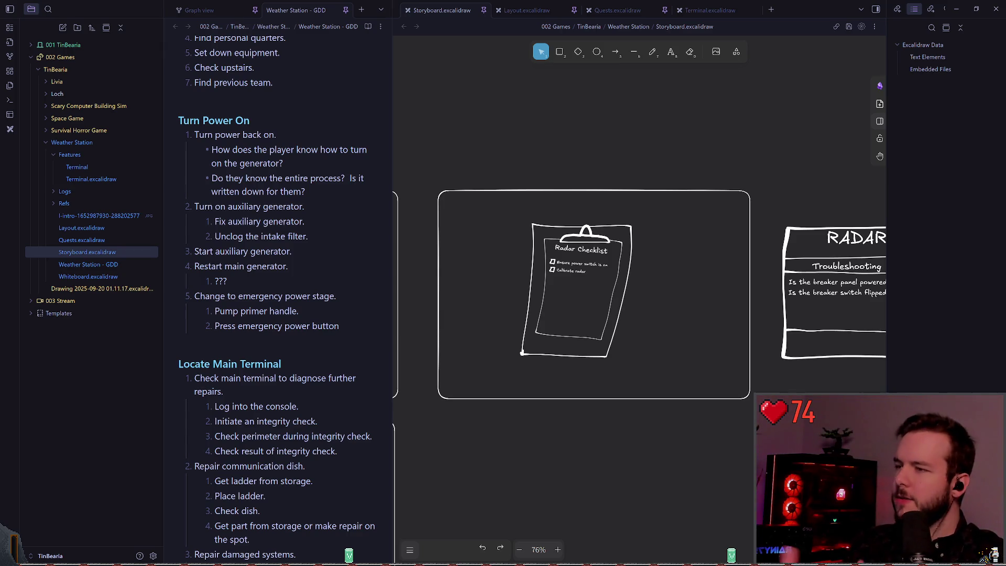
- Switch from the storyboard back to the running Weather Station game and pause it briefly
{"action": "key", "text": "alt+Tab"}
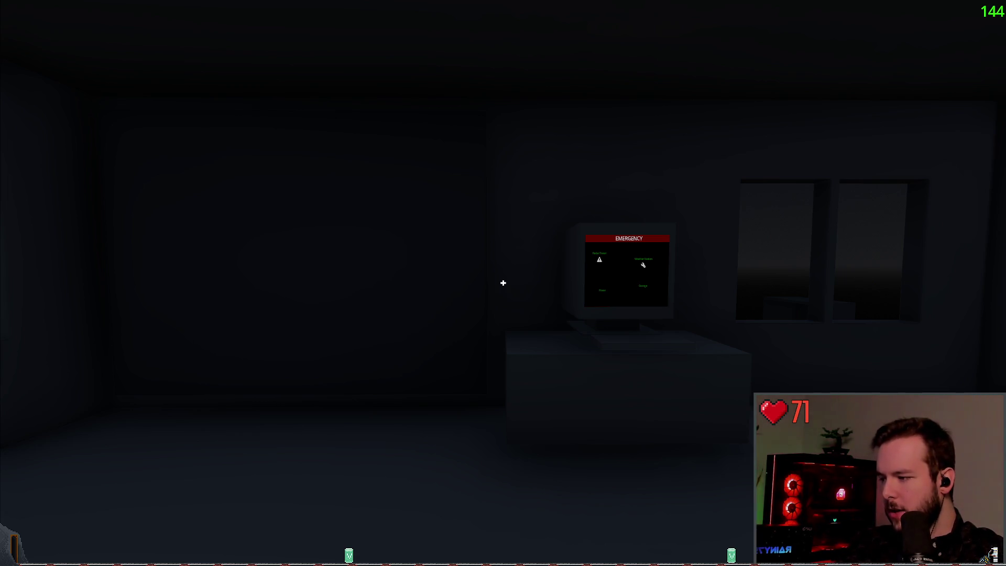
{"action": "key", "text": "Escape"}
{"action": "key", "text": "Escape"}
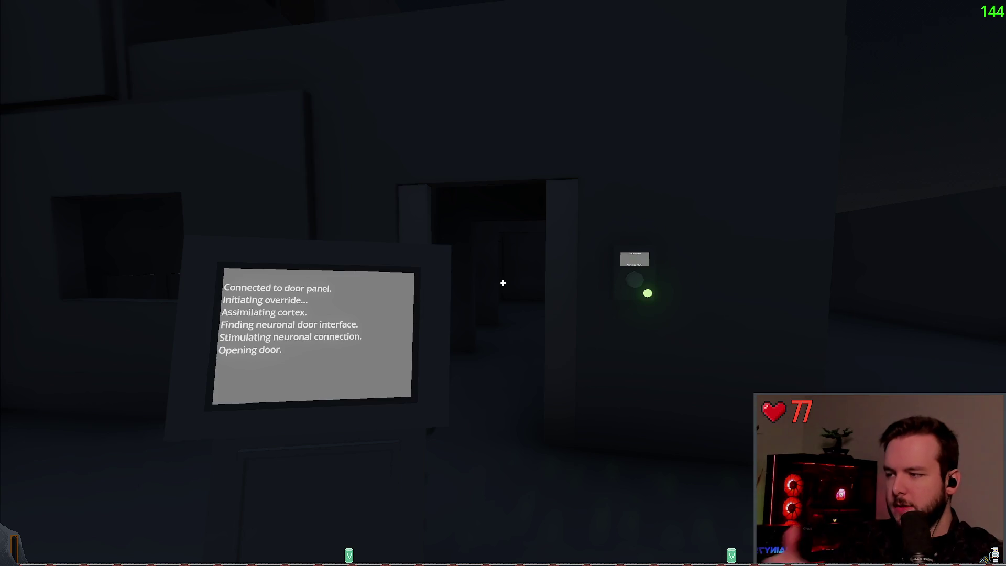
- Walk toward the door panel to run the handheld terminal's door override
{"action": "key", "text": "w"}
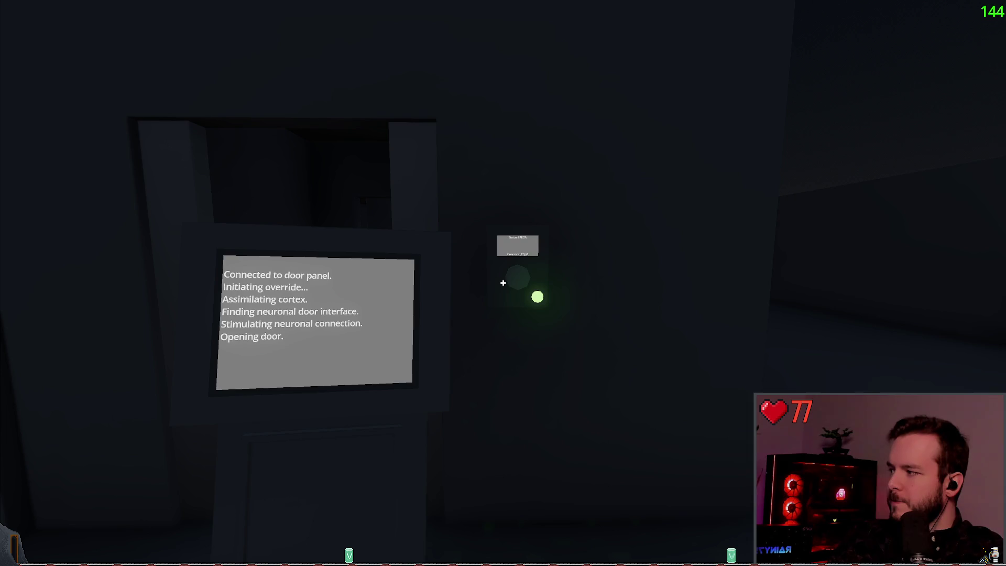
- Approach the door panel until the override prints 'Opening door', then step back from the open doorway
{"action": "key", "text": "w"}
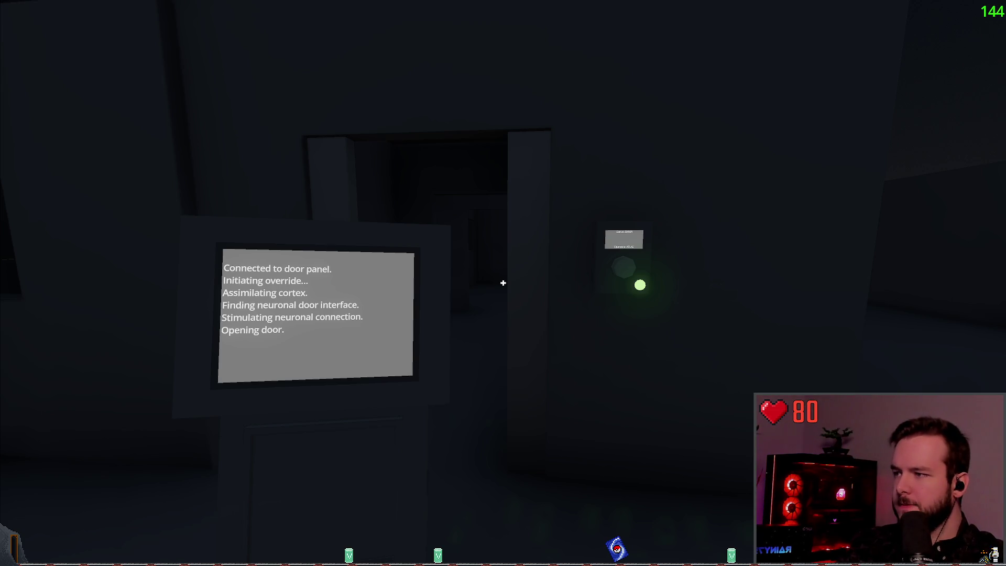
{"action": "key", "text": "s"}
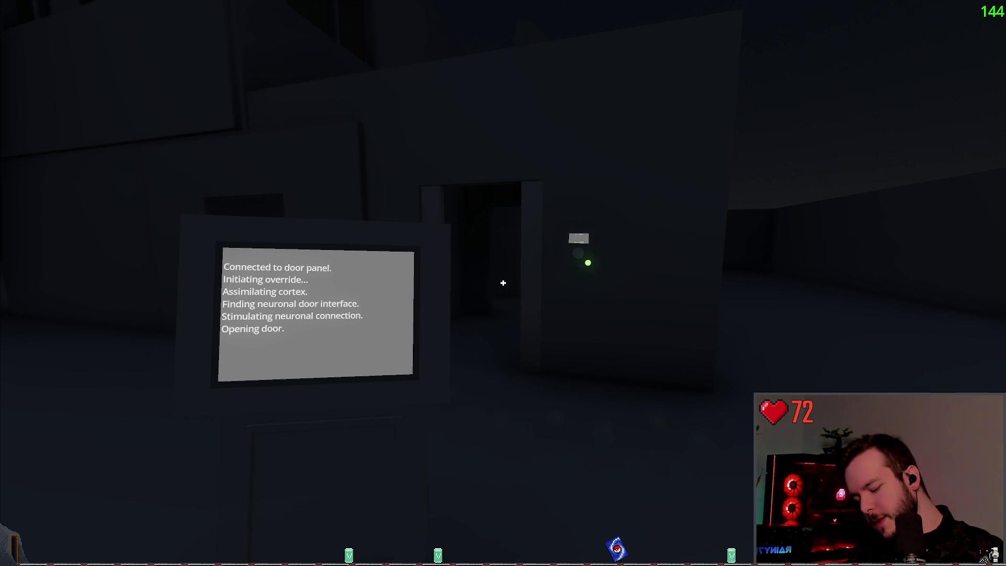
{"action": "mouse_move", "coordinate": [503, 283]}
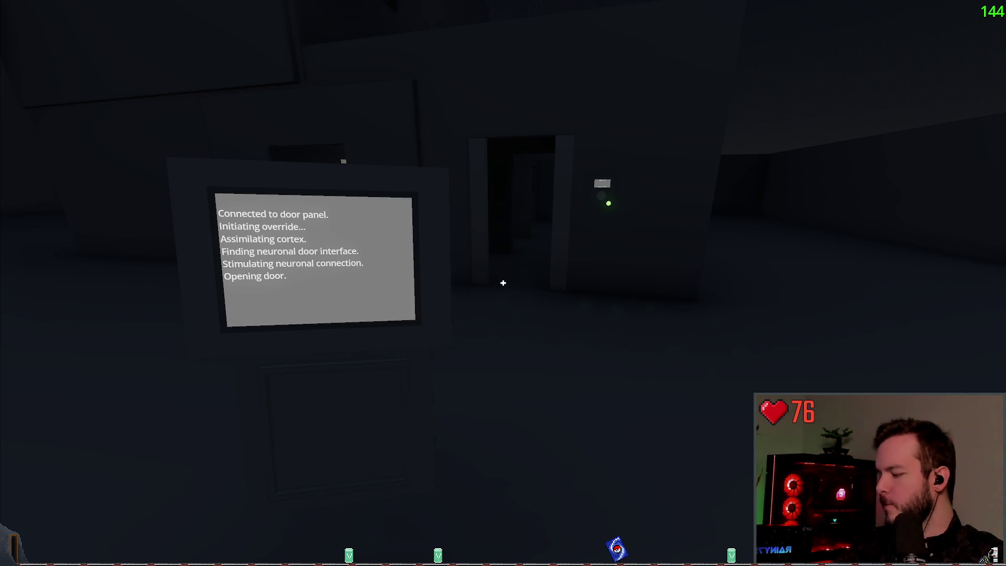
- Move around the doorway, use the door panel terminal again, then bring up the pause menu
{"action": "key", "text": "s"}
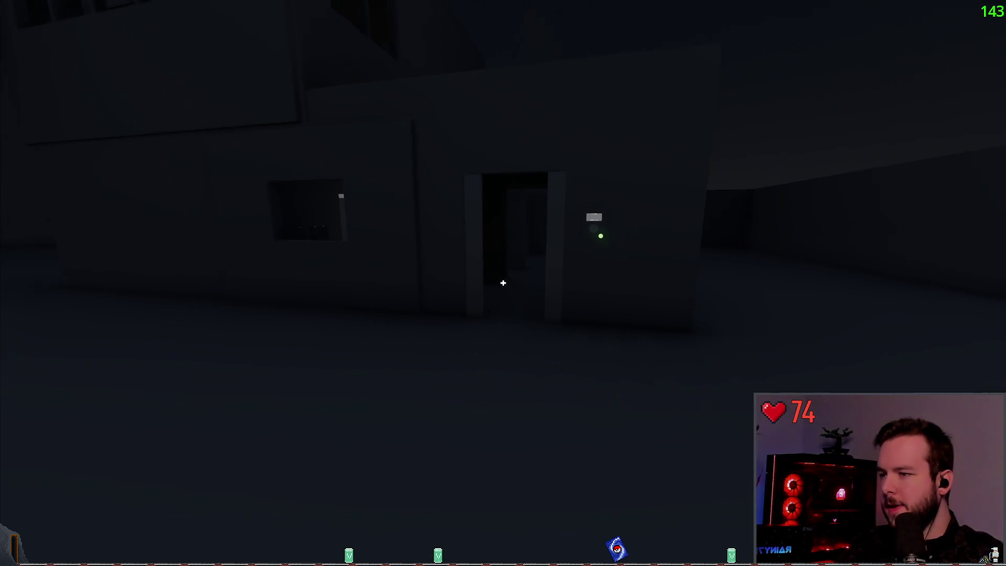
{"action": "key", "text": "w"}
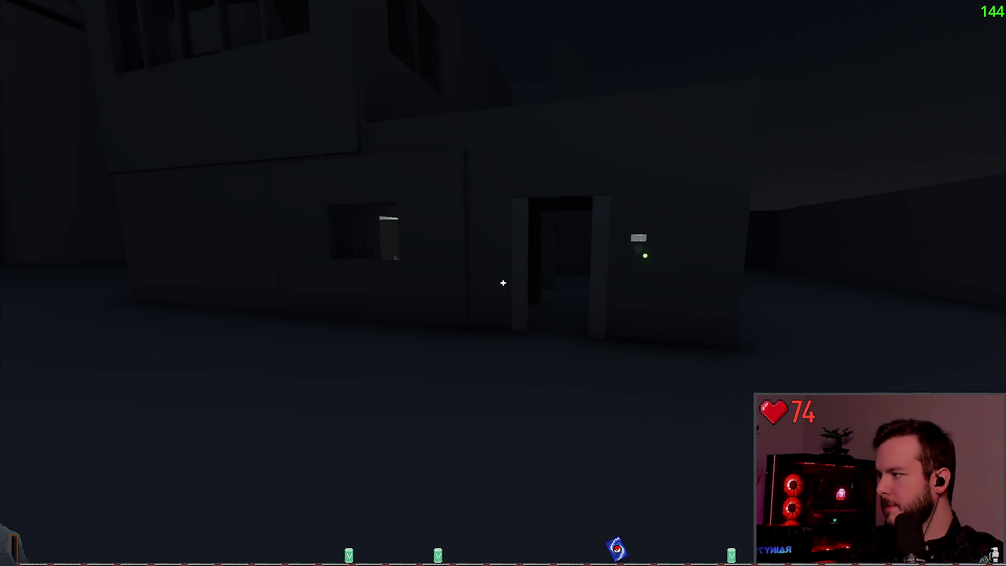
{"action": "key", "text": "e"}
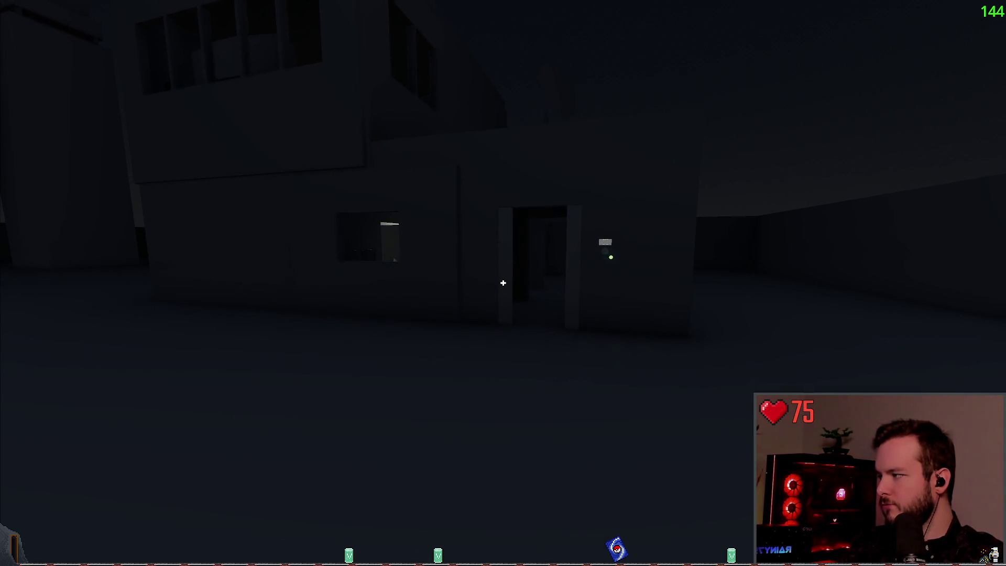
{"action": "key", "text": "a"}
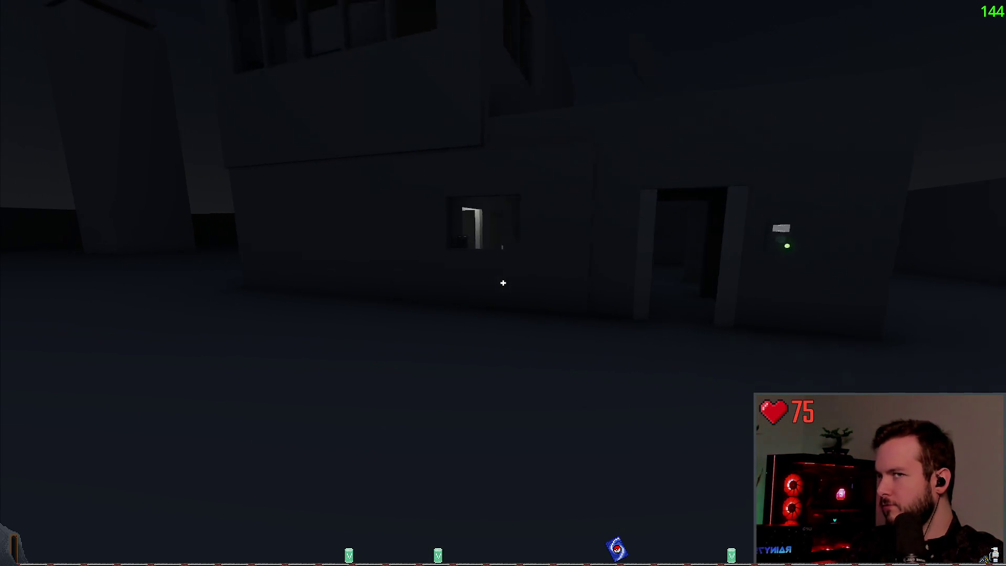
{"action": "key", "text": "w"}
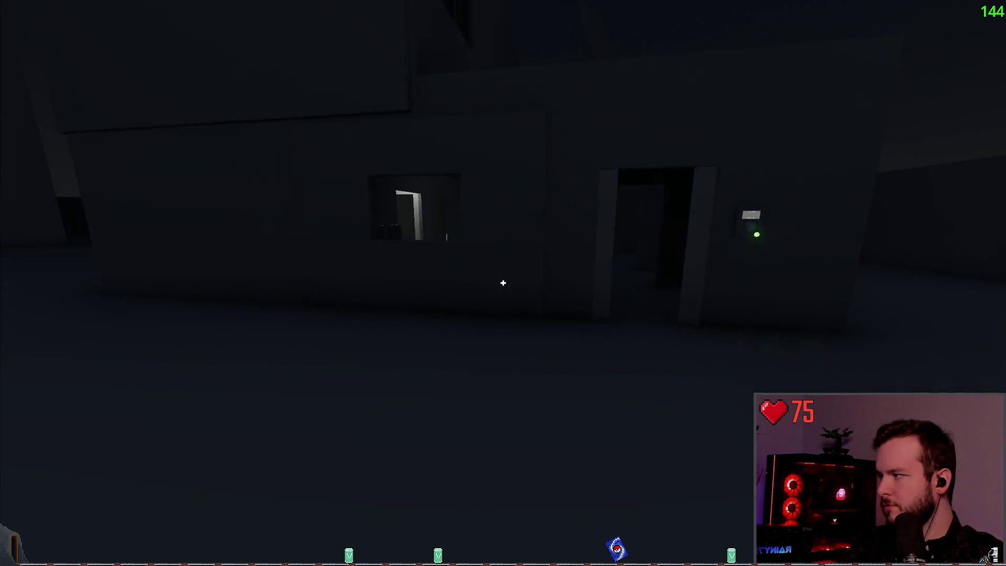
{"action": "key", "text": "s"}
{"action": "key", "text": "a"}
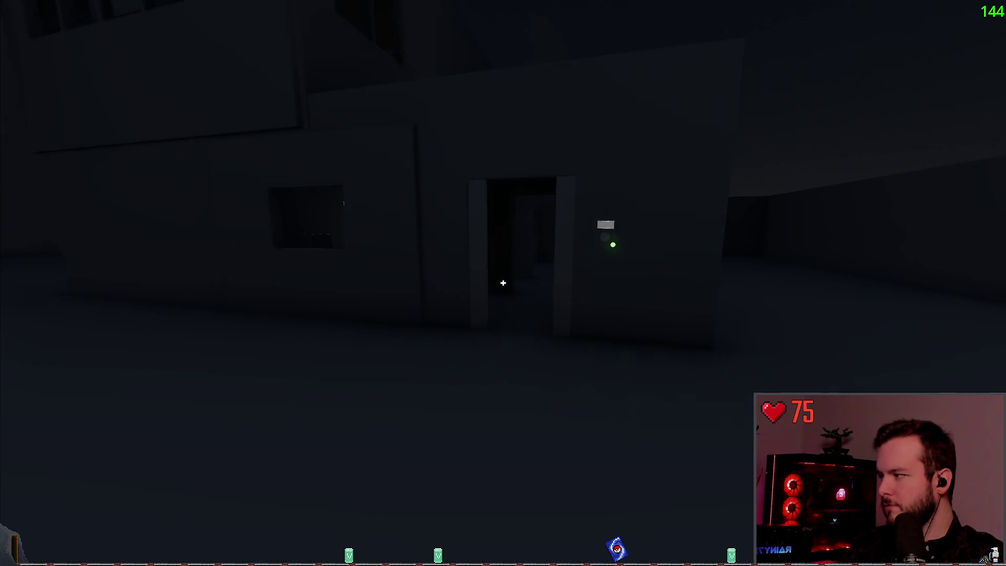
{"action": "left_click", "coordinate": [504, 283]}
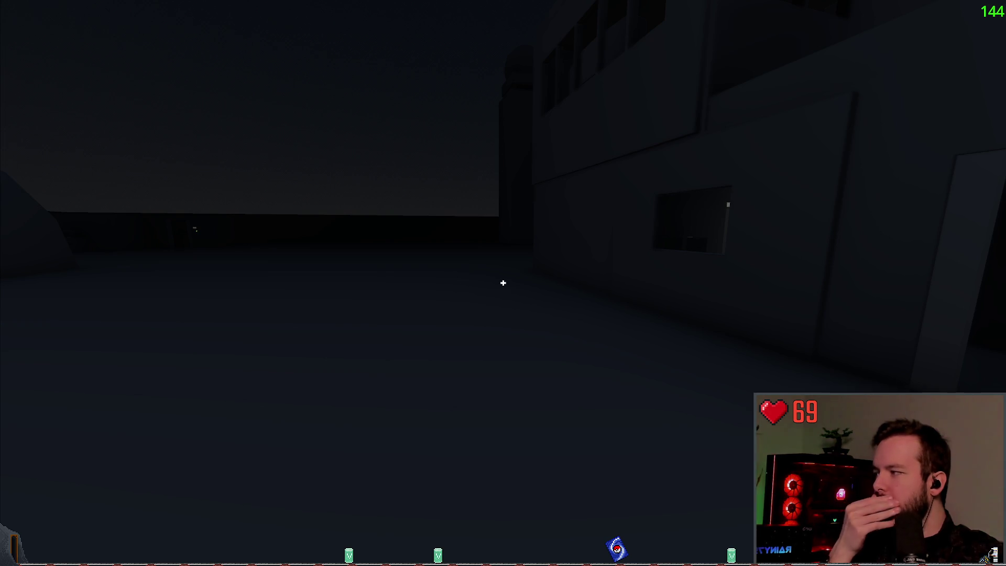
{"action": "key", "text": "Escape"}
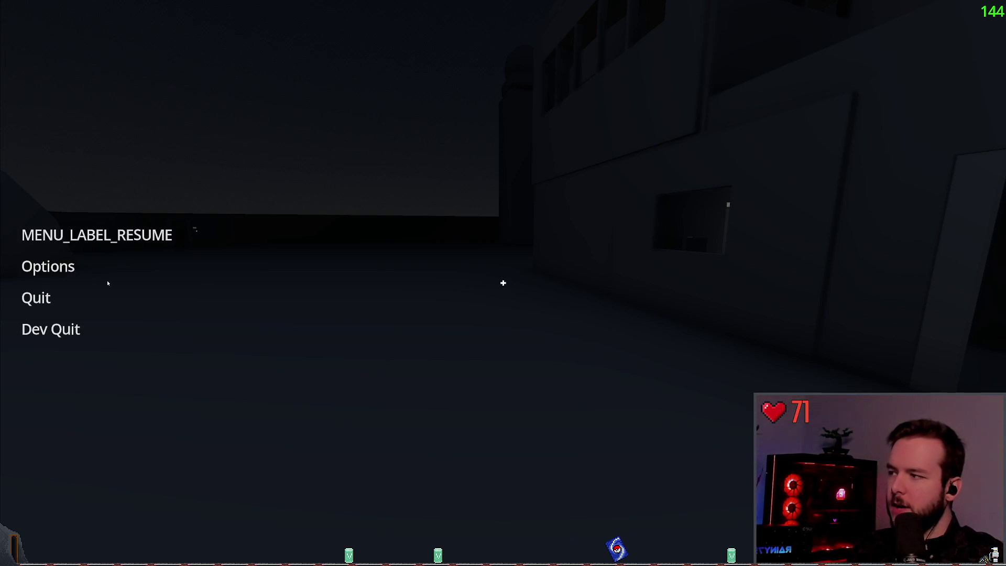
- Browse the Options menu's Video, Audio, Controls and Accessibility tabs
{"action": "left_click", "coordinate": [47, 266]}
{"action": "left_click", "coordinate": [315, 154]}
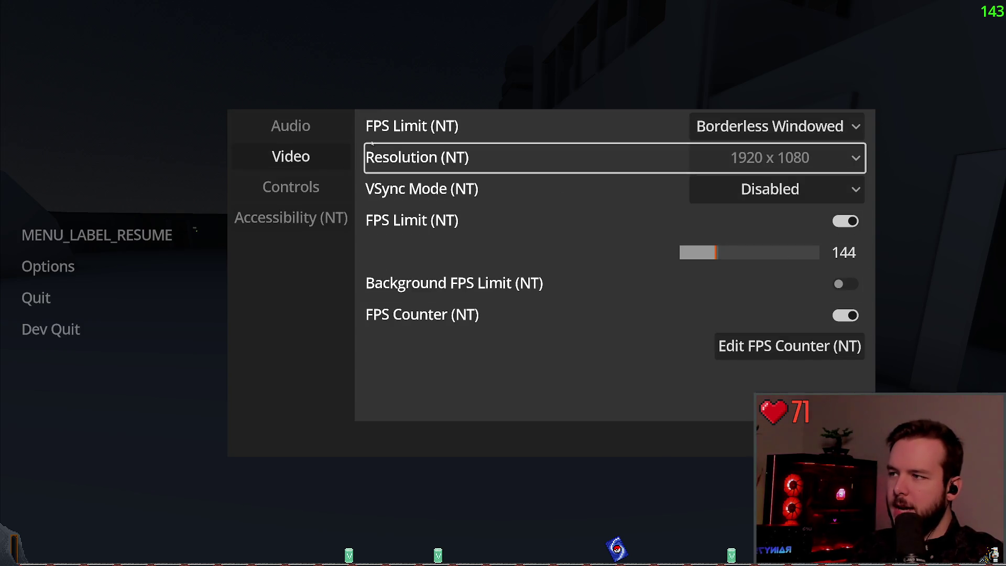
{"action": "left_click", "coordinate": [341, 126]}
{"action": "left_click", "coordinate": [327, 185]}
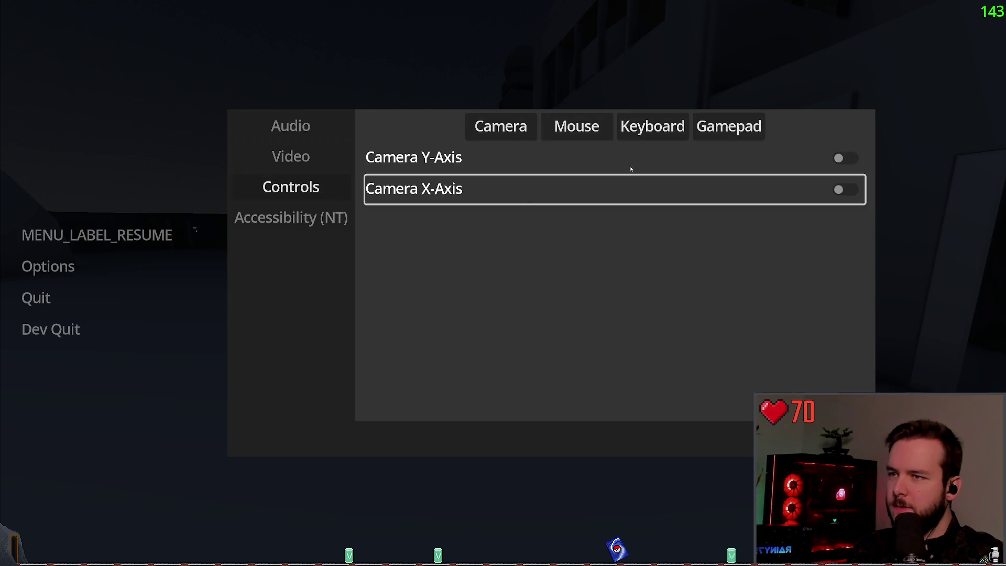
{"action": "left_click", "coordinate": [312, 218]}
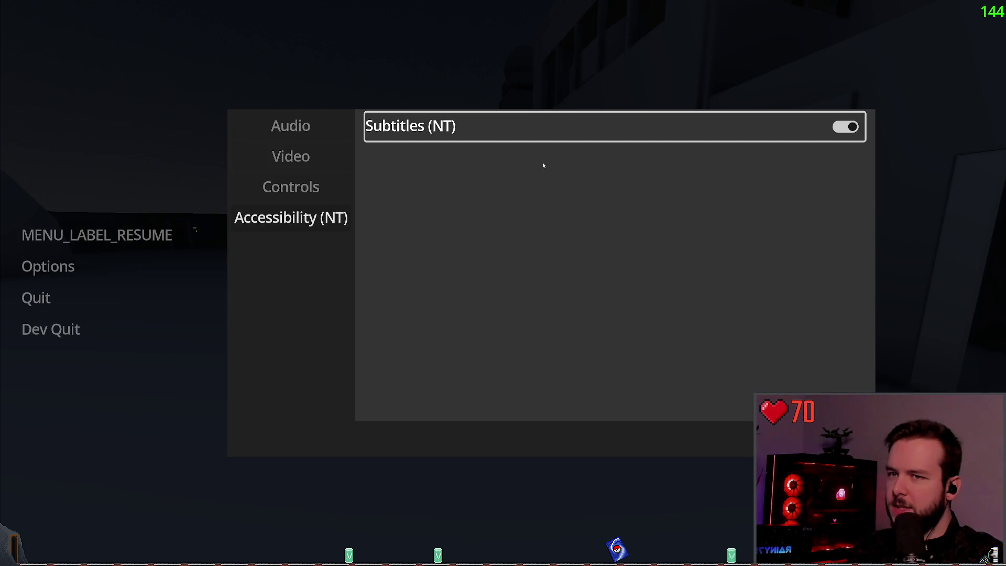
- Inspect the keyboard Backward and Left movement bindings under Controls, then resume playing
{"action": "left_click", "coordinate": [291, 187]}
{"action": "left_click", "coordinate": [652, 127]}
{"action": "left_click", "coordinate": [815, 253]}
{"action": "left_click", "coordinate": [818, 217]}
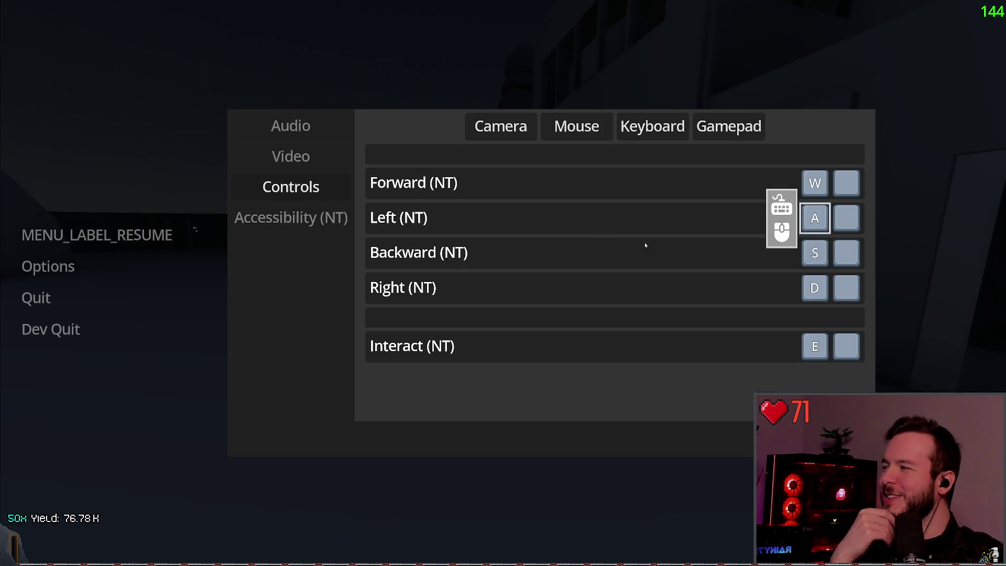
{"action": "key", "text": "Escape"}
{"action": "key", "text": "Escape"}
{"action": "key", "text": "Escape"}
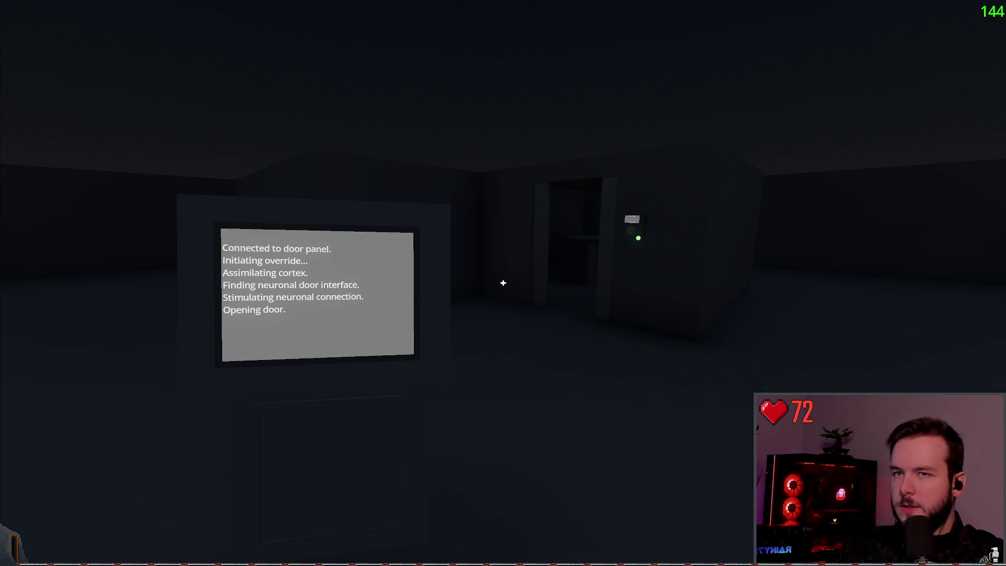
- Stop the playtest with F8 and switch to the Obsidian storyboard, scrolling down the GDD note
{"action": "key", "text": "F8"}
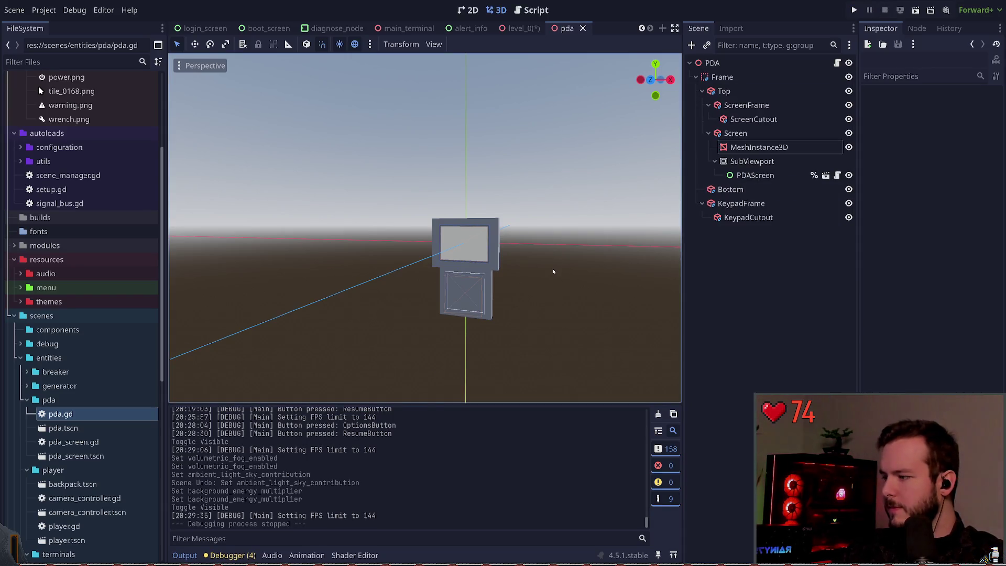
{"action": "key", "text": "alt+Tab"}
{"action": "scroll", "coordinate": [440, 344], "scroll_direction": "down", "scroll_amount": 8}
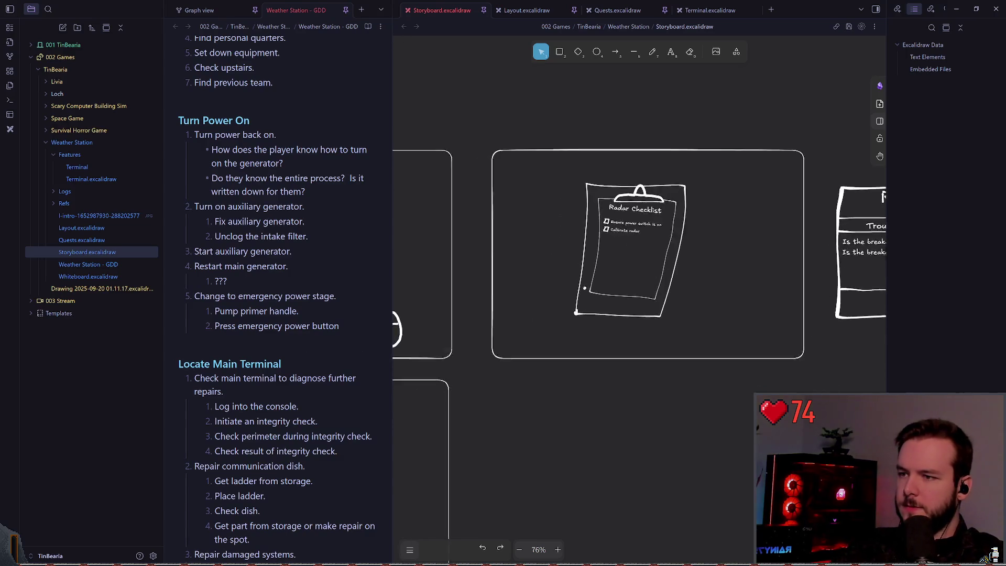
{"action": "scroll", "coordinate": [699, 276], "scroll_direction": "up", "scroll_amount": 6}
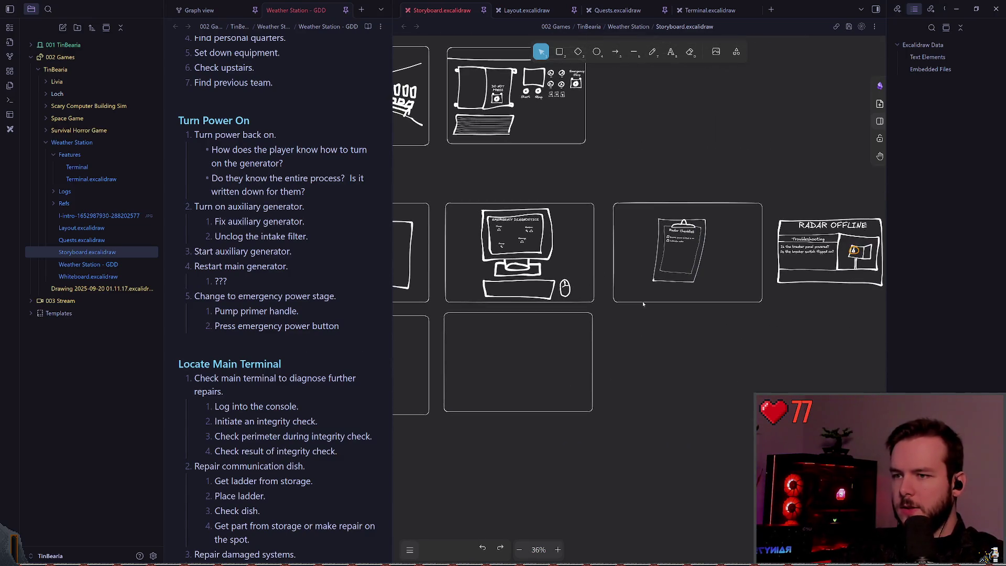
{"action": "left_click_drag", "start_coordinate": [539, 194], "coordinate": [655, 308]}
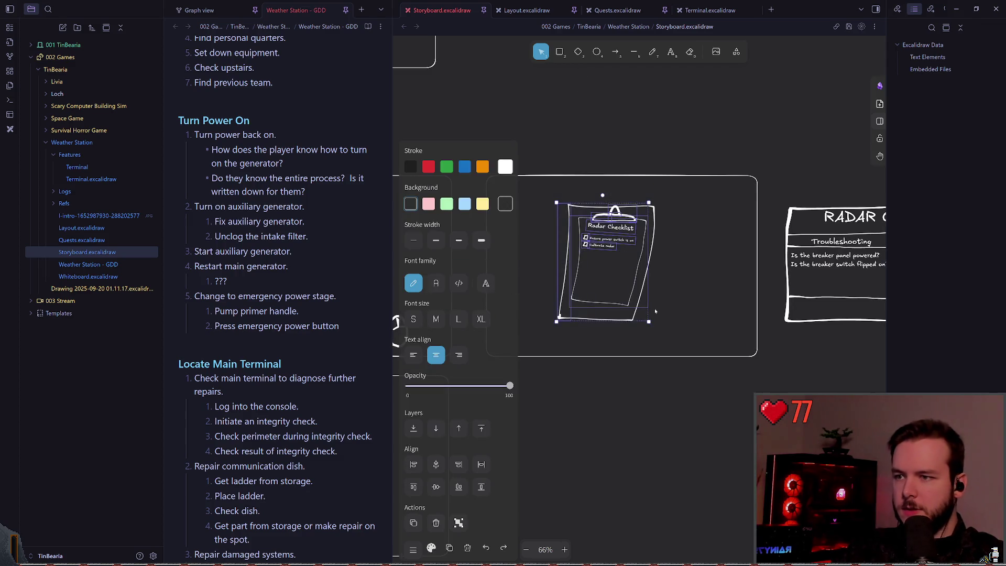
{"action": "key", "text": "Delete"}
{"action": "mouse_move", "coordinate": [526, 338]}
{"action": "left_mouse_down"}
{"action": "mouse_move", "coordinate": [620, 285]}
{"action": "mouse_move", "coordinate": [661, 198]}
{"action": "left_mouse_up"}
{"action": "key", "text": "Delete"}
{"action": "scroll", "coordinate": [638, 248], "scroll_direction": "up", "scroll_amount": 3}
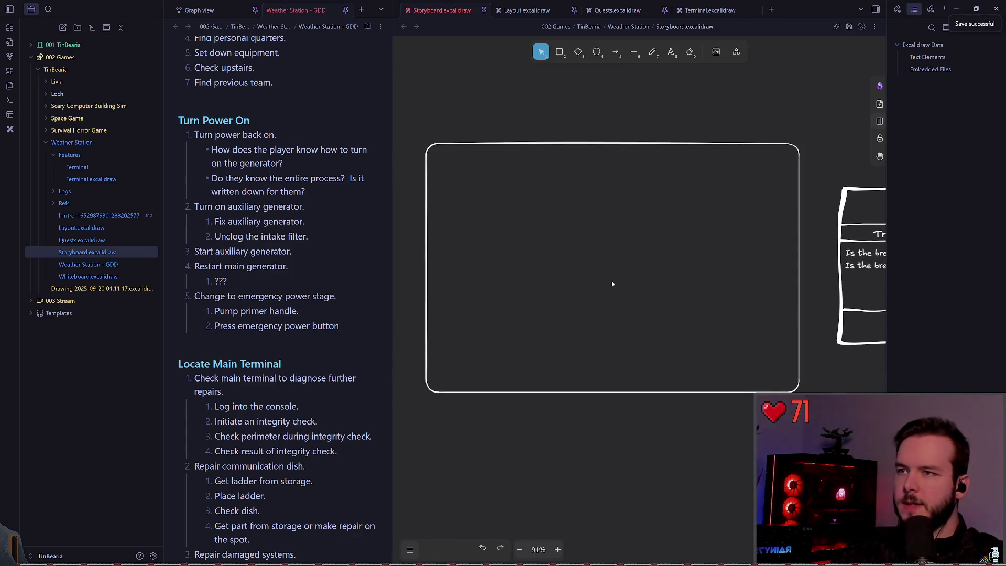
{"action": "key", "text": "p"}
{"action": "scroll", "coordinate": [618, 220], "scroll_direction": "up", "scroll_amount": 1}
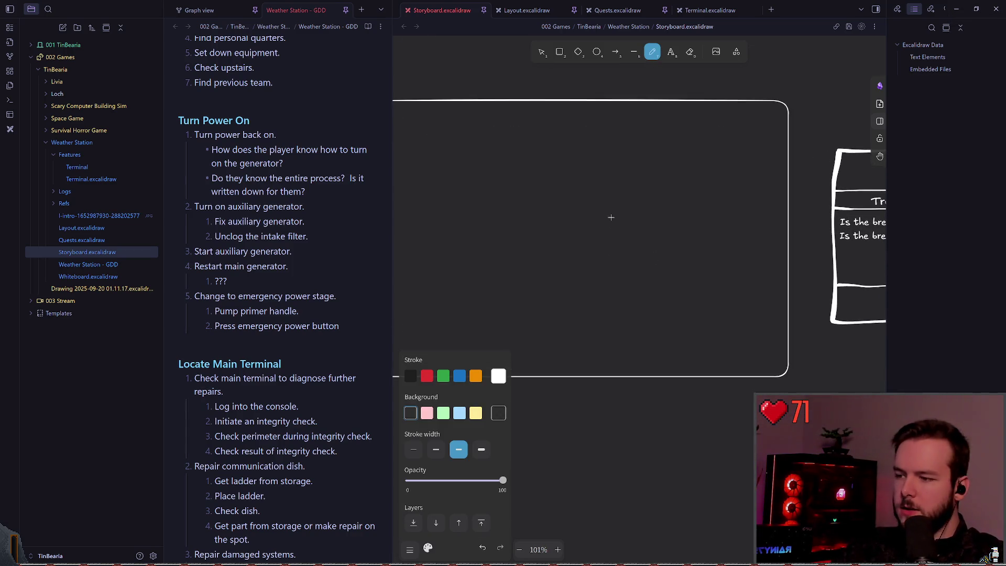
{"action": "left_click_drag", "start_coordinate": [531, 236], "coordinate": [575, 221]}
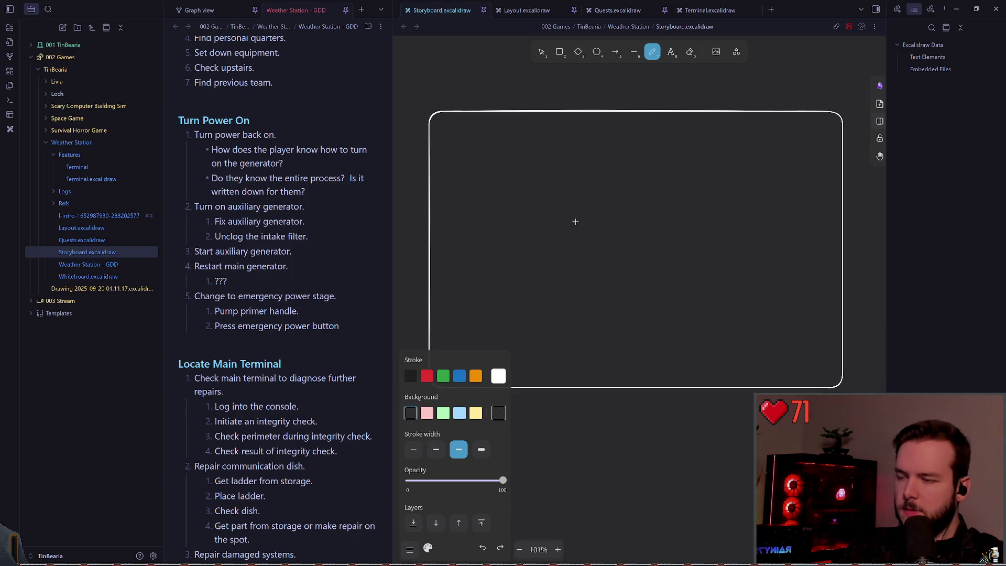
{"action": "left_click_drag", "start_coordinate": [656, 229], "coordinate": [636, 238]}
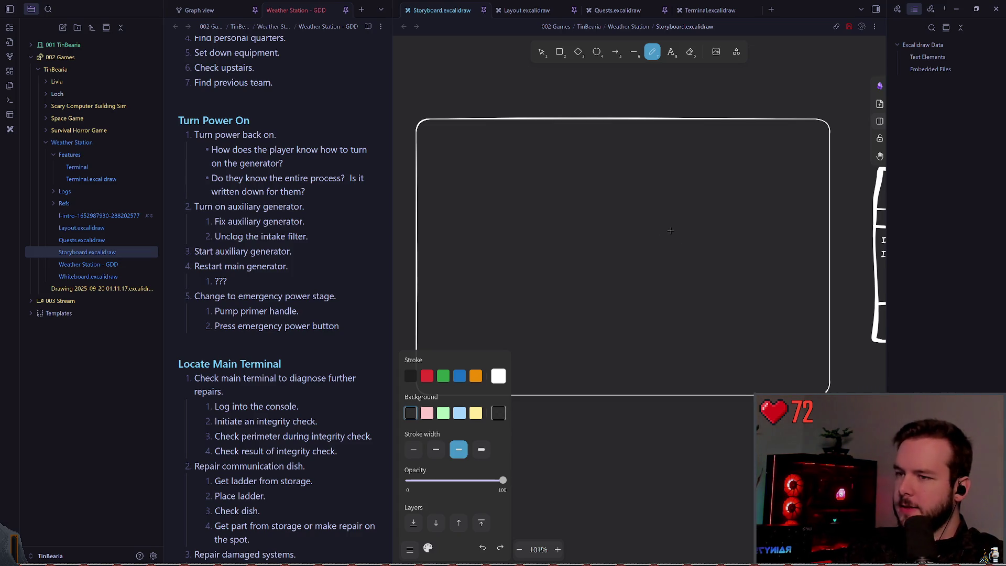
{"action": "scroll", "coordinate": [639, 229], "scroll_direction": "right", "scroll_amount": 2}
{"action": "scroll", "coordinate": [530, 200], "scroll_direction": "up", "scroll_amount": 1}
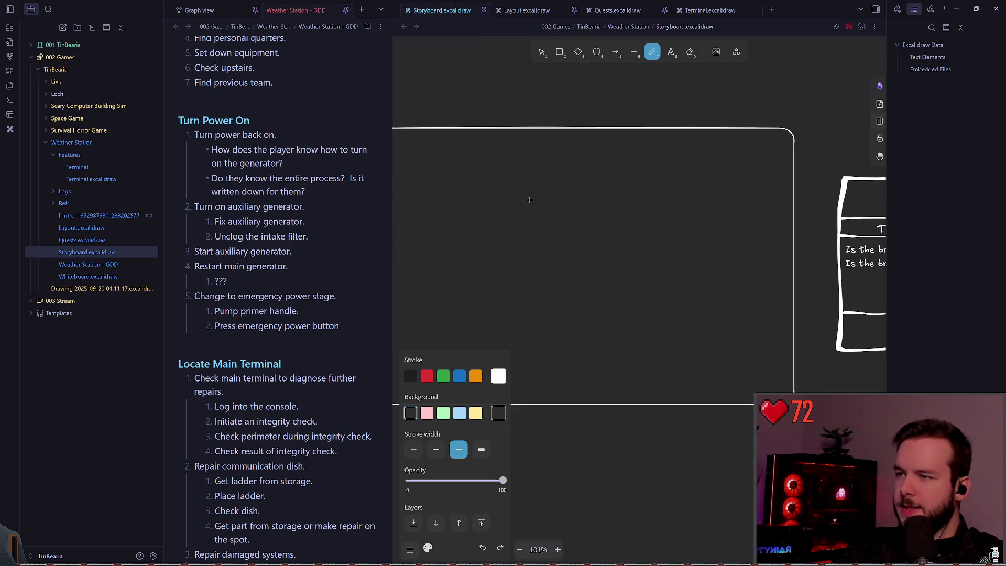
{"action": "mouse_move", "coordinate": [537, 236]}
{"action": "left_mouse_down"}
{"action": "mouse_move", "coordinate": [575, 234]}
{"action": "mouse_move", "coordinate": [535, 241]}
{"action": "left_mouse_up"}
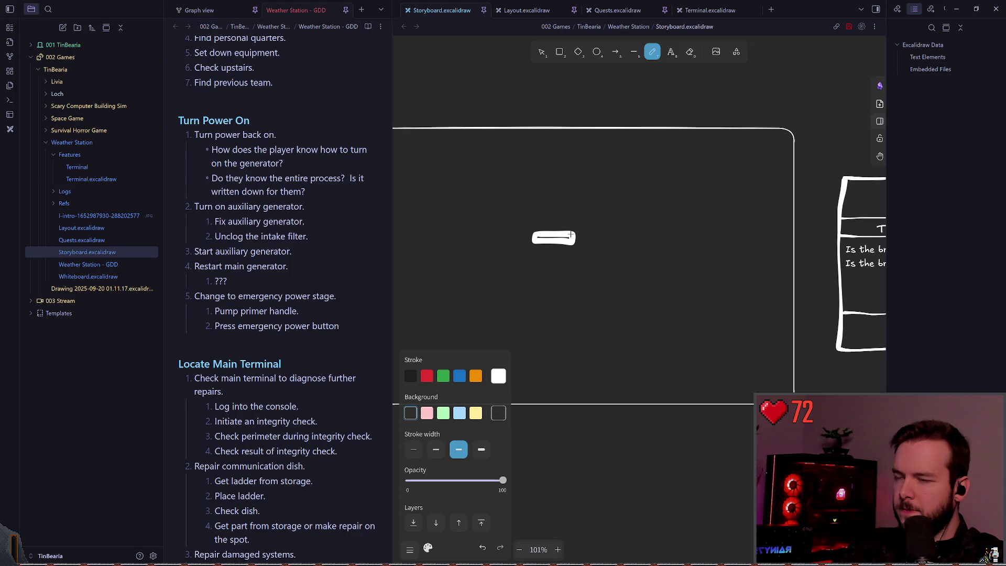
{"action": "key", "text": "ctrl+z"}
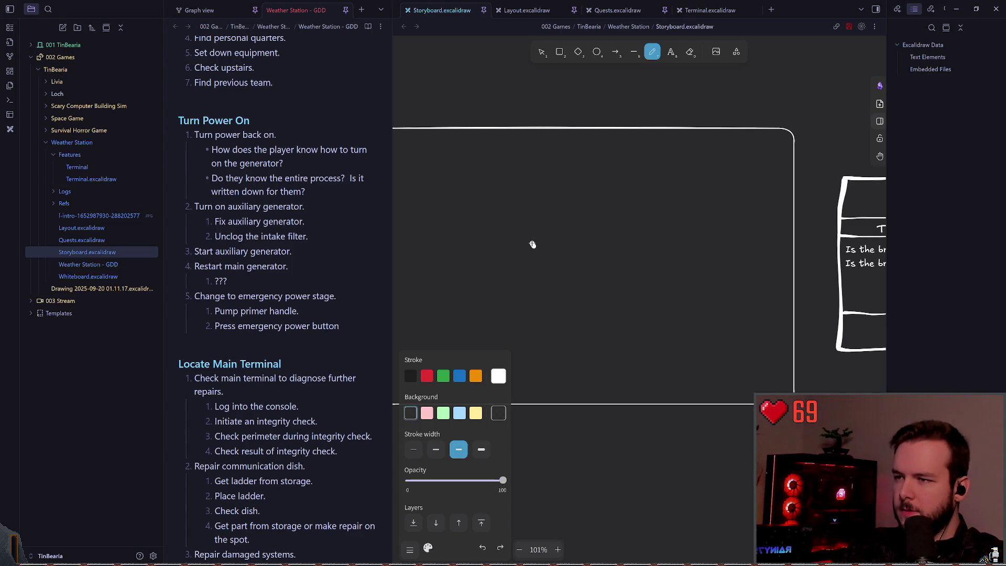
{"action": "mouse_move", "coordinate": [576, 246]}
{"action": "left_mouse_down"}
{"action": "mouse_move", "coordinate": [531, 241]}
{"action": "mouse_move", "coordinate": [527, 249]}
{"action": "mouse_move", "coordinate": [524, 234]}
{"action": "mouse_move", "coordinate": [561, 234]}
{"action": "left_mouse_up"}
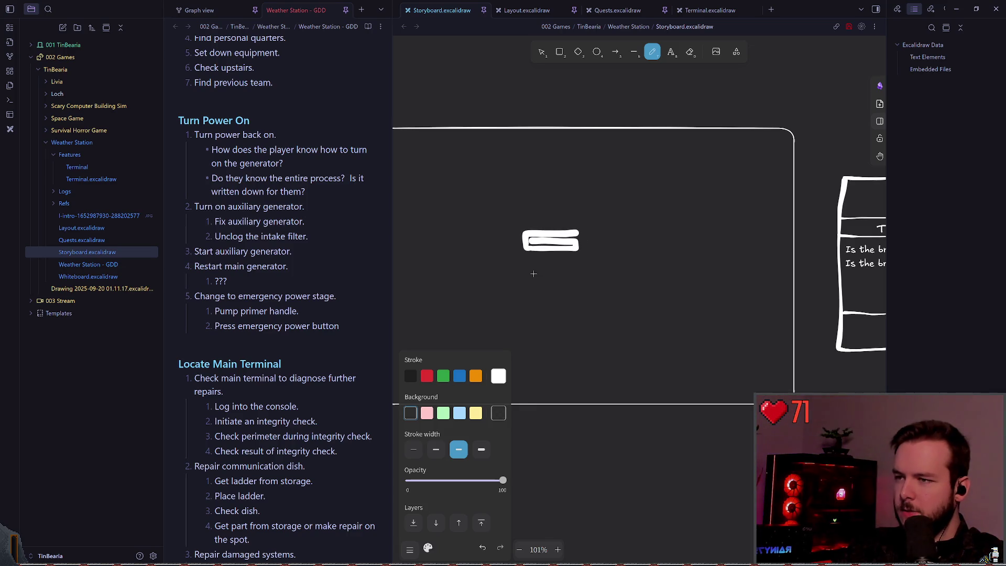
- Sketch a row of three connected freehand boxes, redrawing the misdrawn third box
{"action": "scroll", "coordinate": [568, 253], "scroll_direction": "right", "scroll_amount": 1}
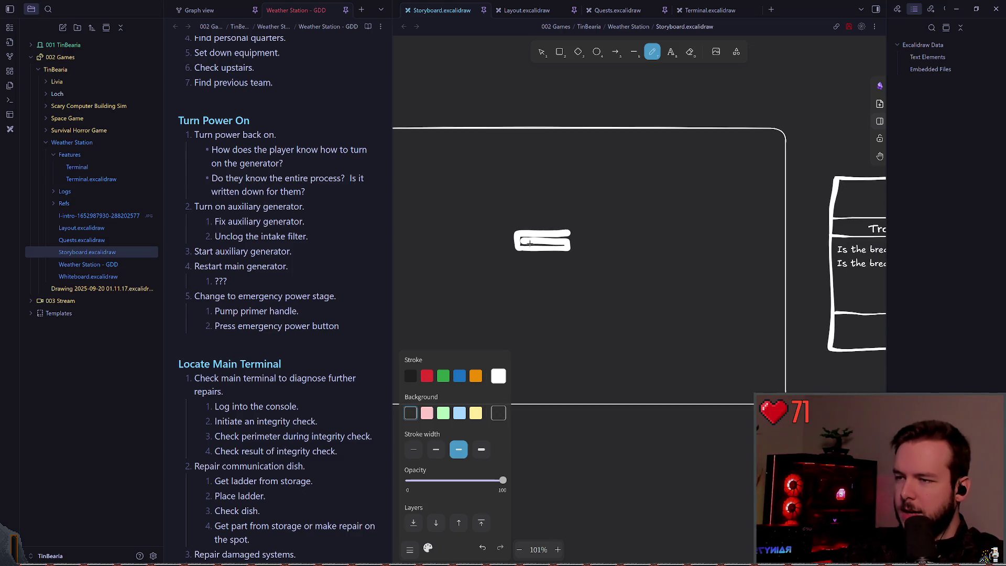
{"action": "scroll", "coordinate": [497, 252], "scroll_direction": "right", "scroll_amount": 3}
{"action": "scroll", "coordinate": [549, 259], "scroll_direction": "up", "scroll_amount": 5}
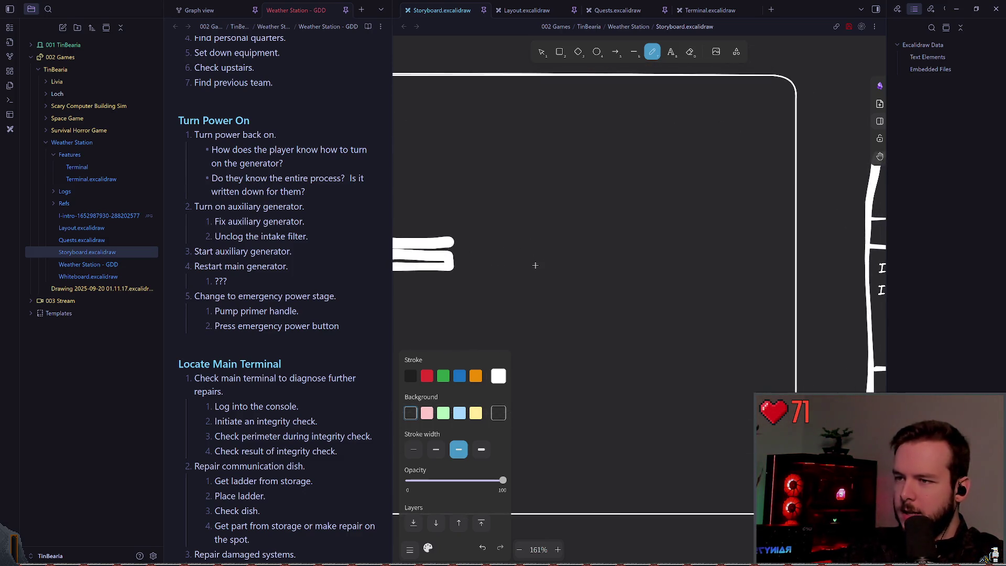
{"action": "scroll", "coordinate": [576, 260], "scroll_direction": "up", "scroll_amount": 1}
{"action": "scroll", "coordinate": [576, 259], "scroll_direction": "left", "scroll_amount": 1}
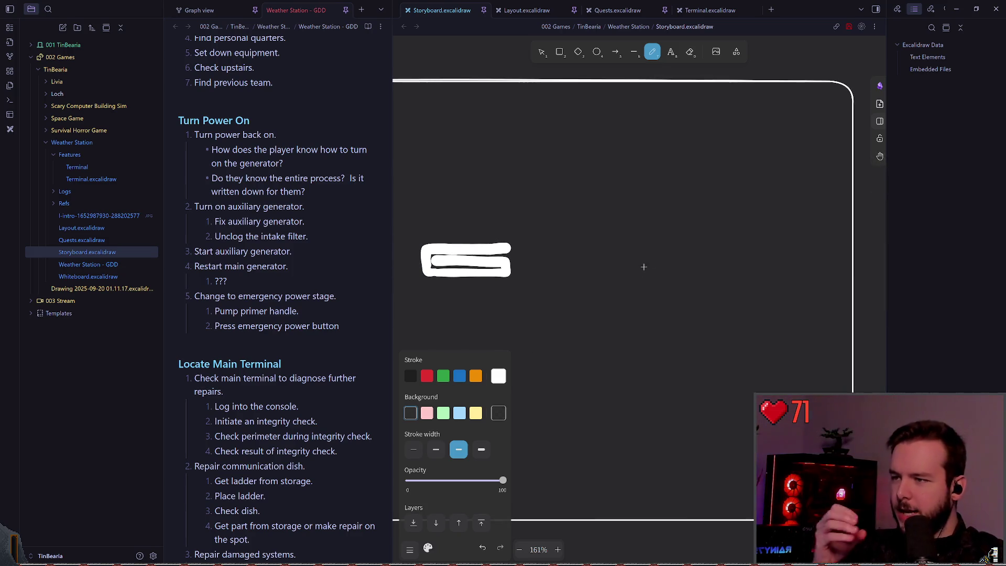
{"action": "mouse_move", "coordinate": [568, 252]}
{"action": "left_mouse_down"}
{"action": "mouse_move", "coordinate": [567, 310]}
{"action": "mouse_move", "coordinate": [606, 244]}
{"action": "mouse_move", "coordinate": [605, 306]}
{"action": "mouse_move", "coordinate": [574, 309]}
{"action": "left_mouse_up"}
{"action": "mouse_move", "coordinate": [603, 245]}
{"action": "left_mouse_down"}
{"action": "mouse_move", "coordinate": [646, 243]}
{"action": "mouse_move", "coordinate": [649, 314]}
{"action": "mouse_move", "coordinate": [600, 312]}
{"action": "left_mouse_up"}
{"action": "mouse_move", "coordinate": [654, 245]}
{"action": "left_mouse_down"}
{"action": "mouse_move", "coordinate": [702, 267]}
{"action": "mouse_move", "coordinate": [647, 310]}
{"action": "mouse_move", "coordinate": [634, 308]}
{"action": "left_mouse_up"}
{"action": "key", "text": "ctrl+z"}
{"action": "mouse_move", "coordinate": [657, 244]}
{"action": "left_mouse_down"}
{"action": "mouse_move", "coordinate": [697, 248]}
{"action": "mouse_move", "coordinate": [682, 313]}
{"action": "mouse_move", "coordinate": [639, 312]}
{"action": "mouse_move", "coordinate": [617, 328]}
{"action": "mouse_move", "coordinate": [652, 283]}
{"action": "mouse_move", "coordinate": [610, 319]}
{"action": "mouse_move", "coordinate": [648, 317]}
{"action": "mouse_move", "coordinate": [663, 283]}
{"action": "left_mouse_up"}
- Draw a smaller box beneath the row of three, undoing a first attempt
{"action": "scroll", "coordinate": [656, 278], "scroll_direction": "down", "scroll_amount": 1}
{"action": "scroll", "coordinate": [656, 278], "scroll_direction": "down", "scroll_amount": 1}
{"action": "key", "text": "ctrl+z"}
{"action": "key", "text": "ctrl+z"}
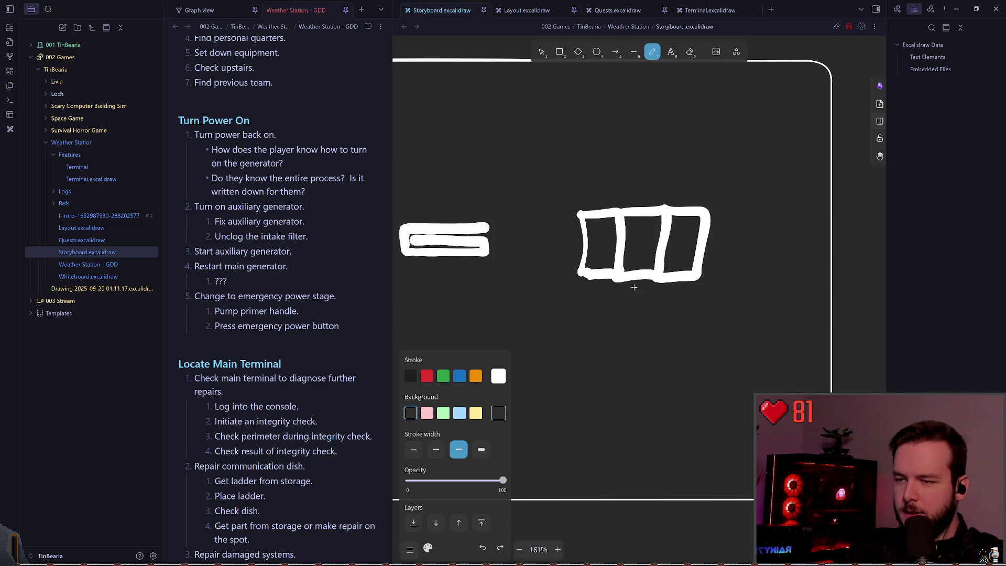
{"action": "scroll", "coordinate": [619, 294], "scroll_direction": "right", "scroll_amount": 1}
{"action": "mouse_move", "coordinate": [598, 282]}
{"action": "left_mouse_down"}
{"action": "mouse_move", "coordinate": [636, 325]}
{"action": "mouse_move", "coordinate": [629, 287]}
{"action": "left_mouse_up"}
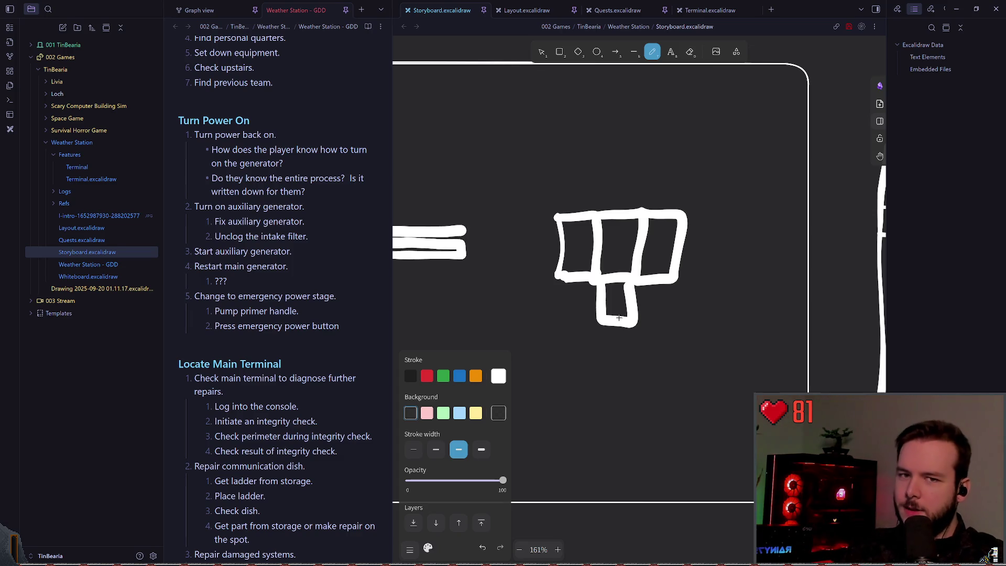
{"action": "scroll", "coordinate": [655, 287], "scroll_direction": "left", "scroll_amount": 1}
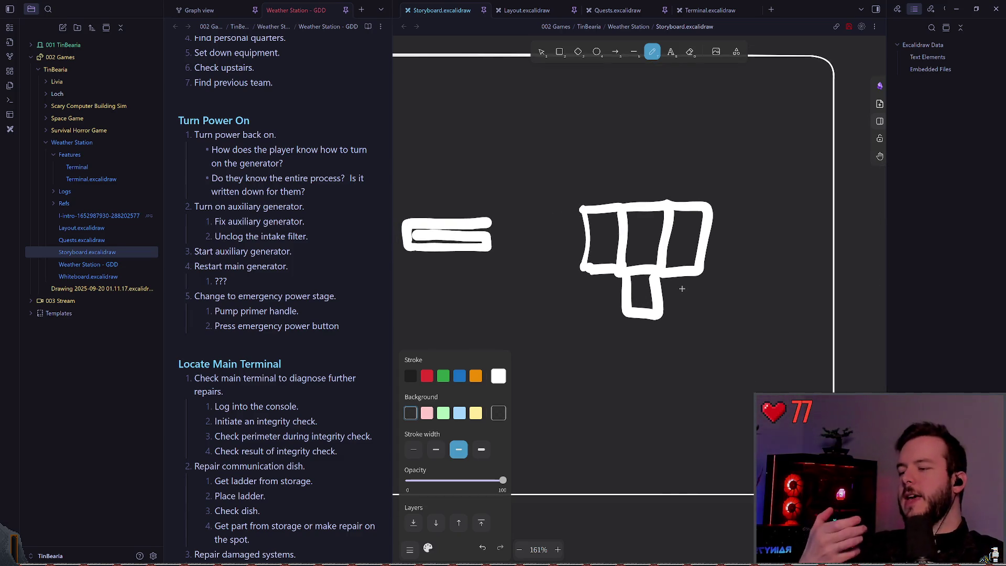